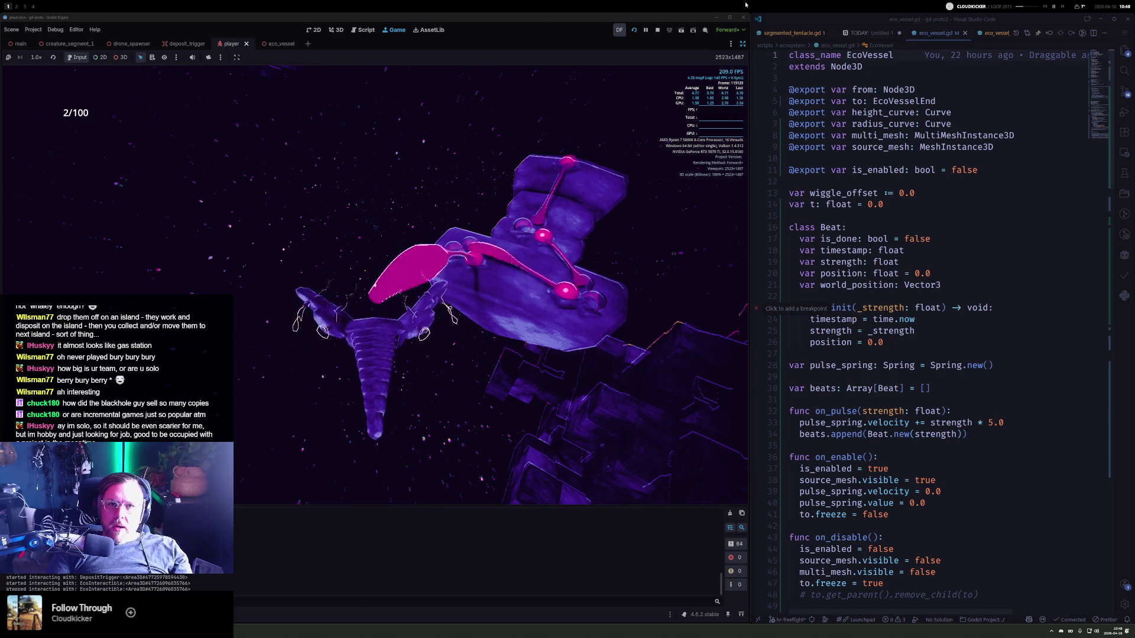
- Stop the running play-test to return to the player creature scene in the editor
click(657, 31)
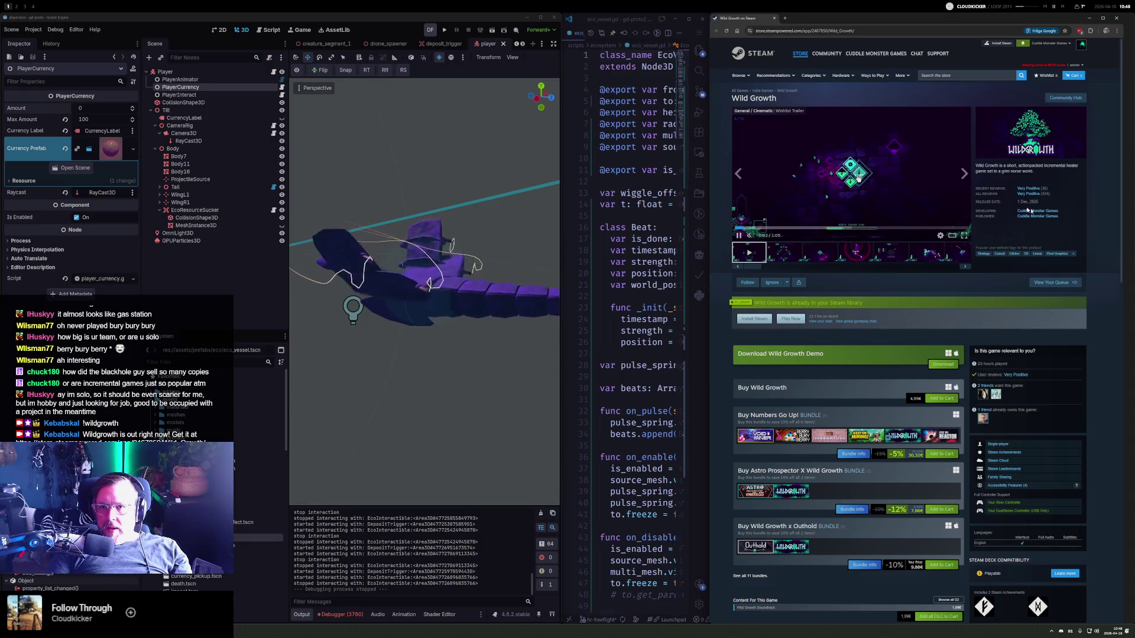
- Close the browser window showing the Wild Growth Steam store page
mouse_move(1047, 198)
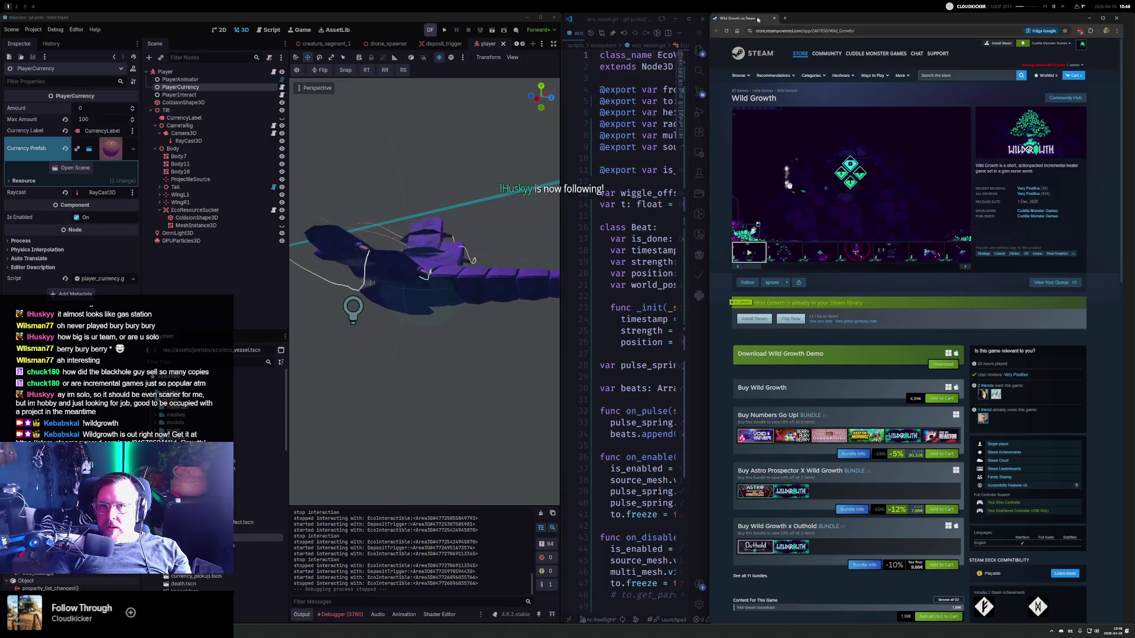
click(1116, 18)
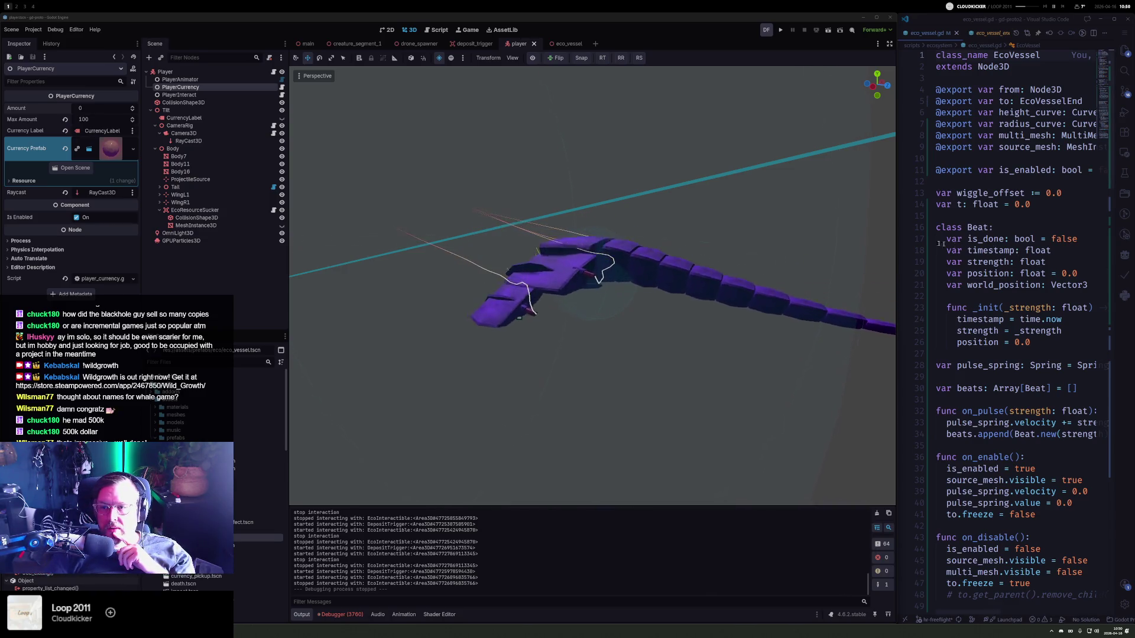
drag(956, 224, 856, 238)
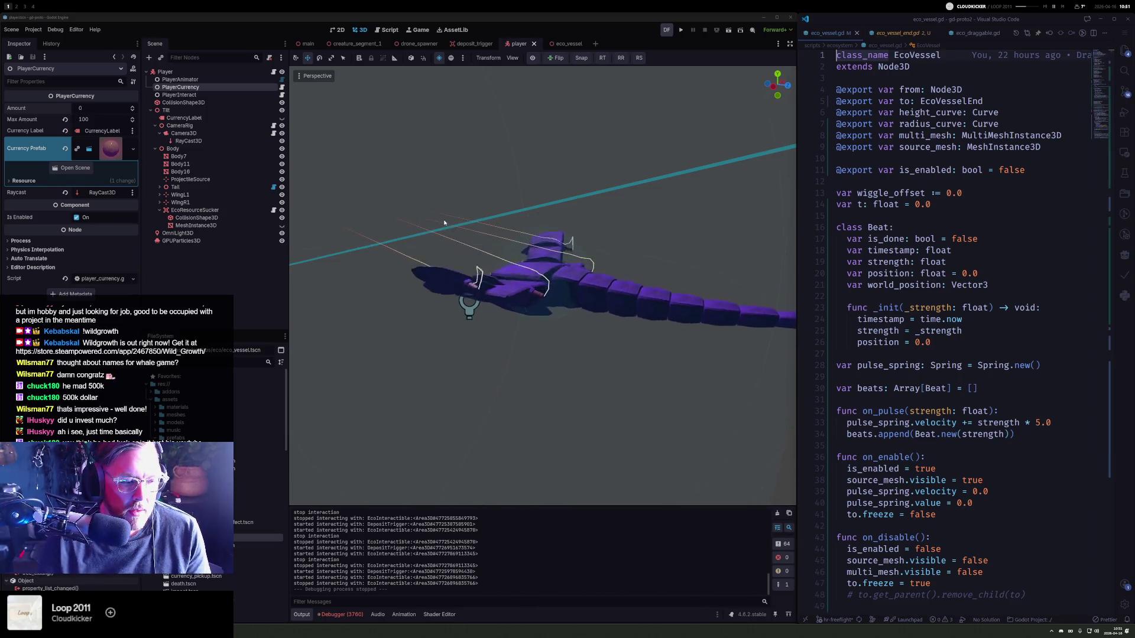
- Switch to the empty workspace 2 with Alt+2
key(alt+2)
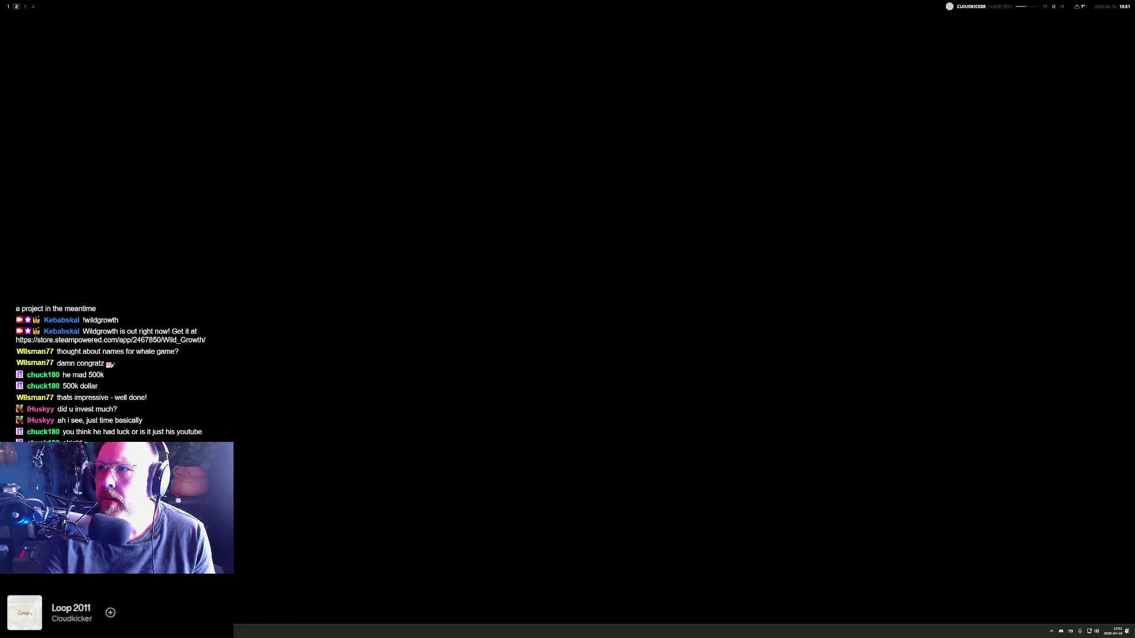
- Search Google for 'berry bury berry' in a new browser window and open its Steam store page
key(super+b)
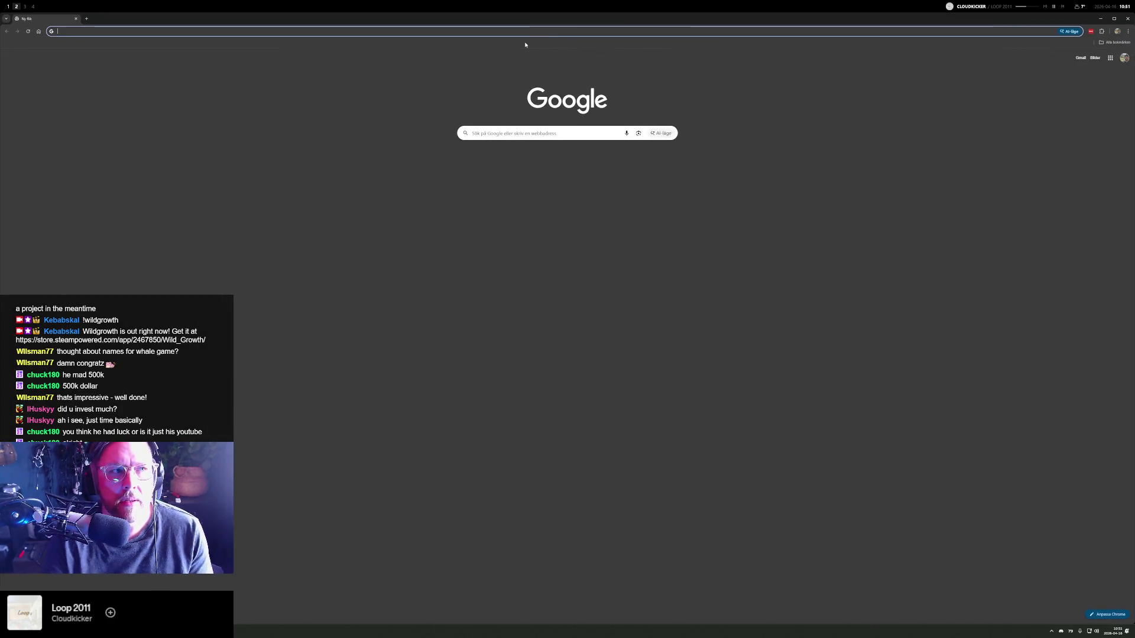
text(berry)
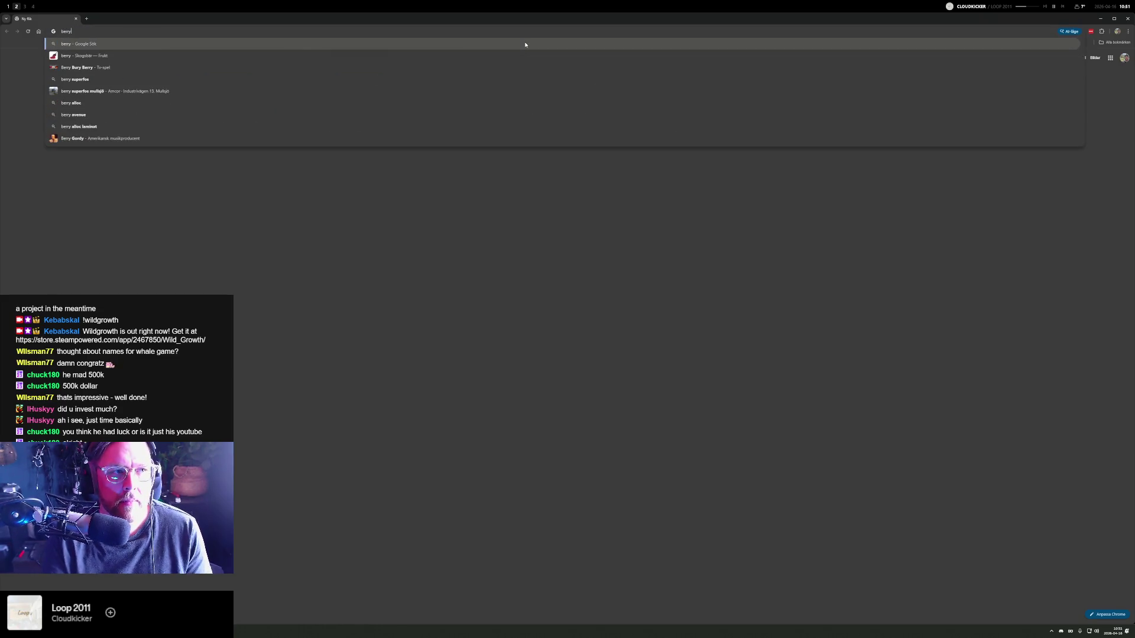
text( bury b)
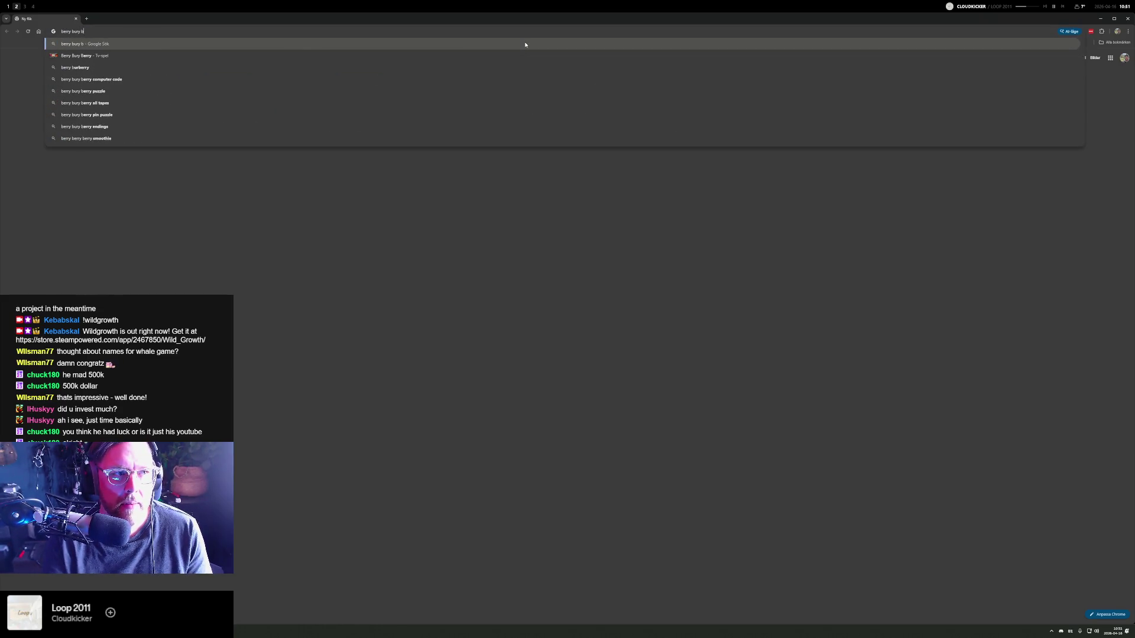
text(erry)
key(Return)
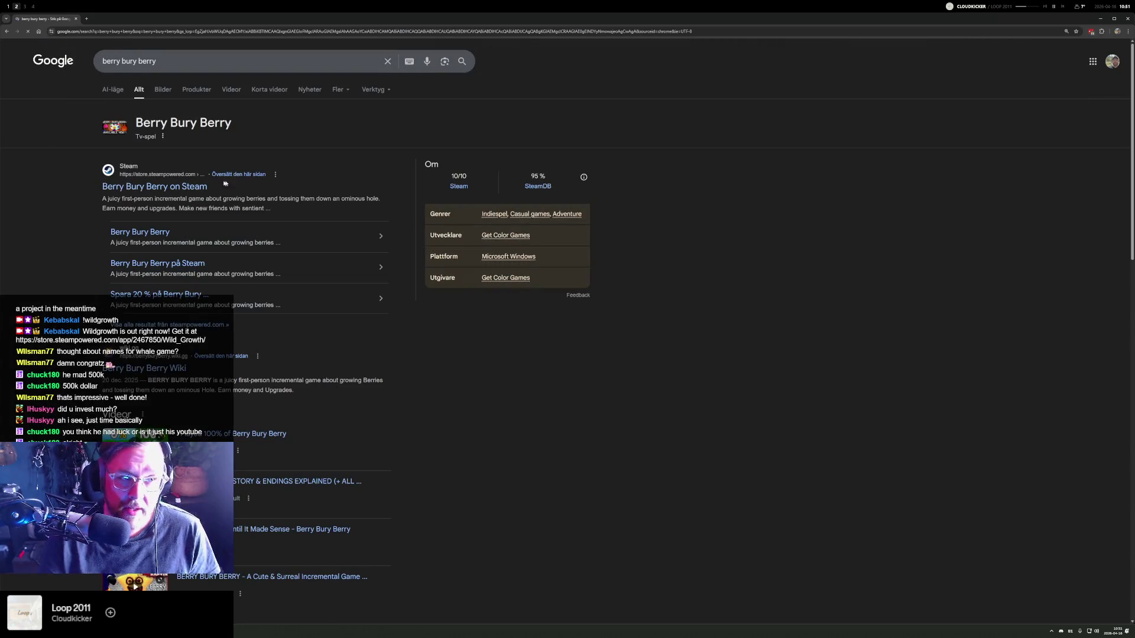
click(464, 185)
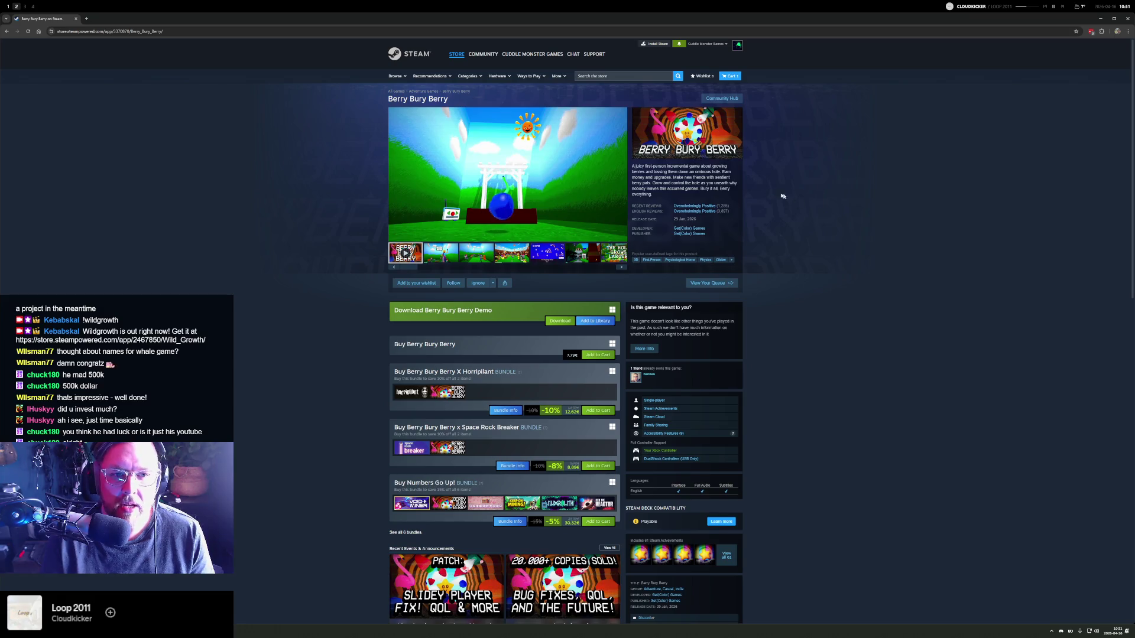
- Scroll through the Berry Bury Berry store page to its More Like This section
click(614, 76)
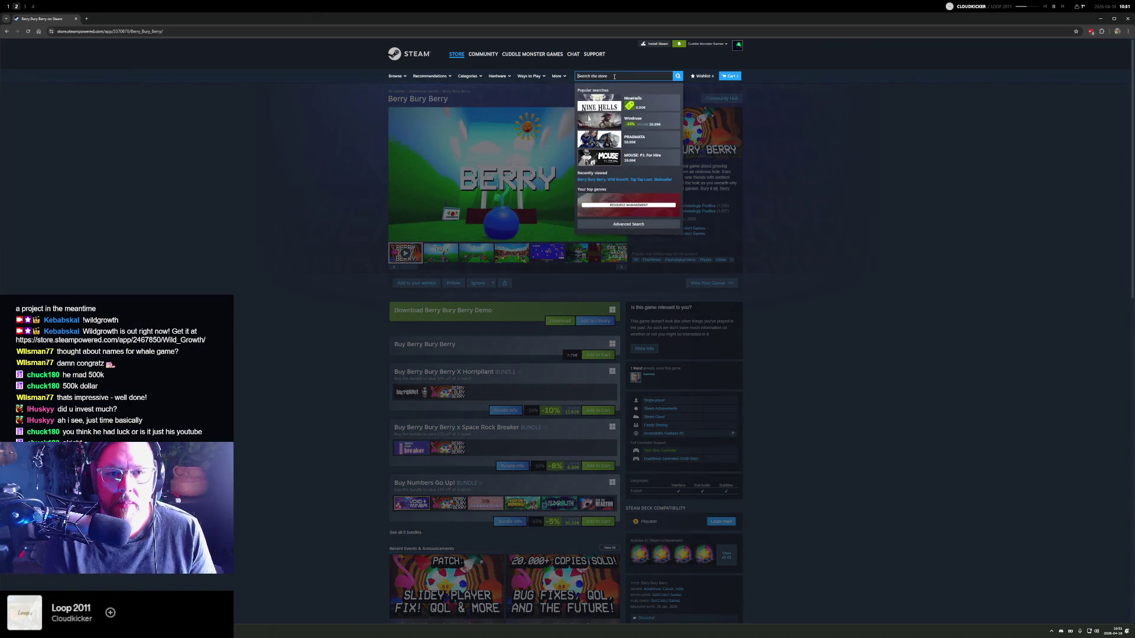
scroll(495, 347, down, 15)
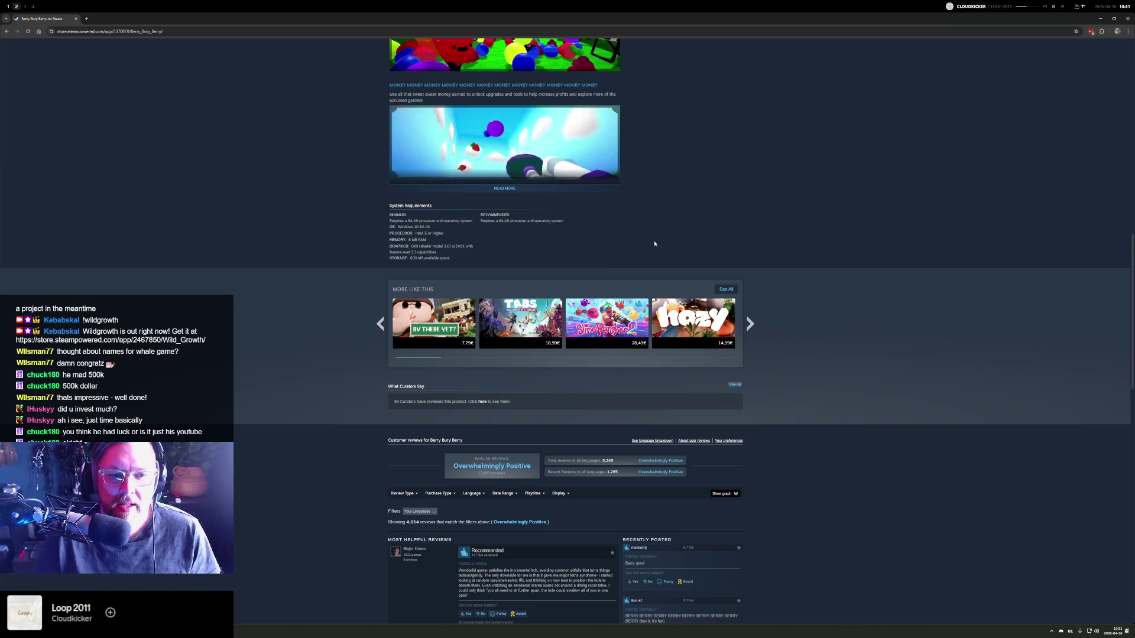
scroll(748, 266, up, 9)
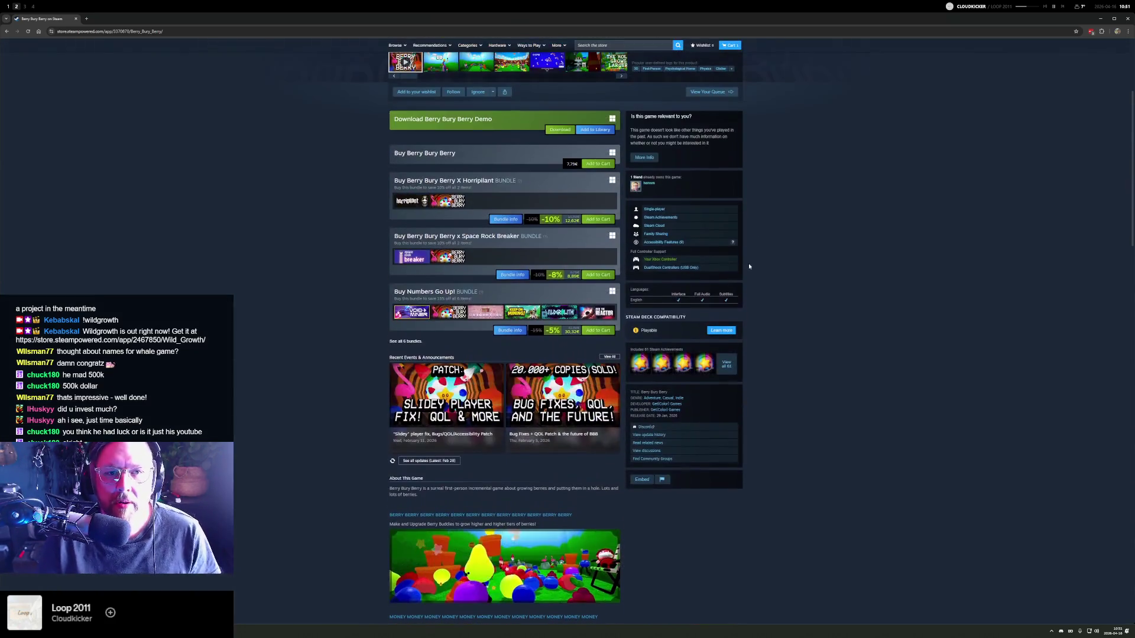
scroll(748, 266, up, 3)
scroll(780, 289, down, 10)
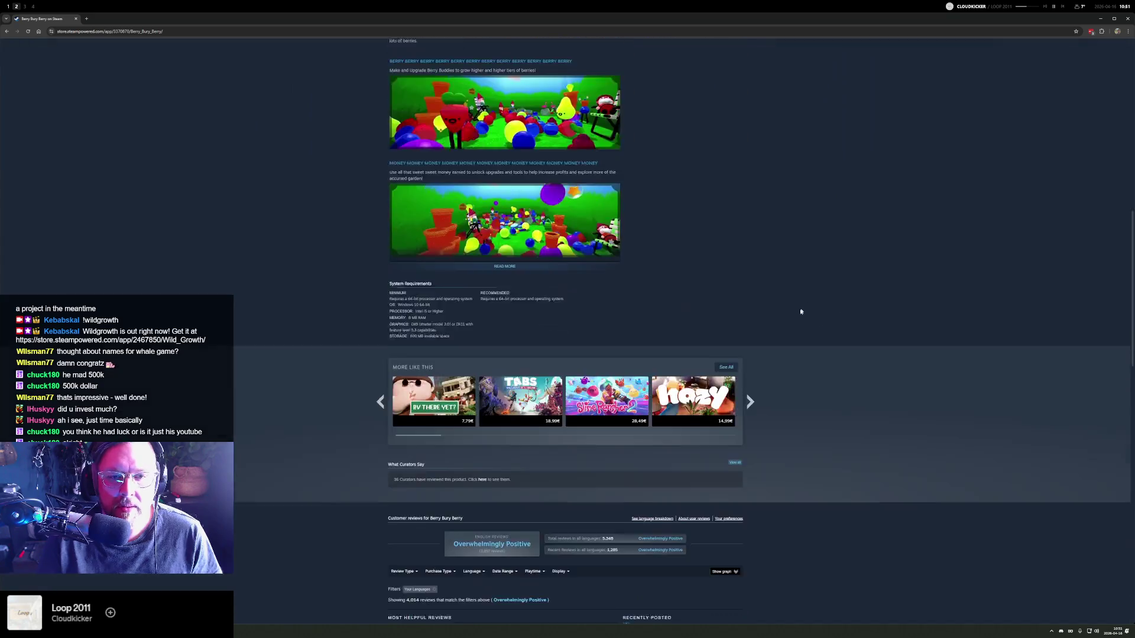
scroll(800, 311, down, 5)
scroll(769, 319, up, 4)
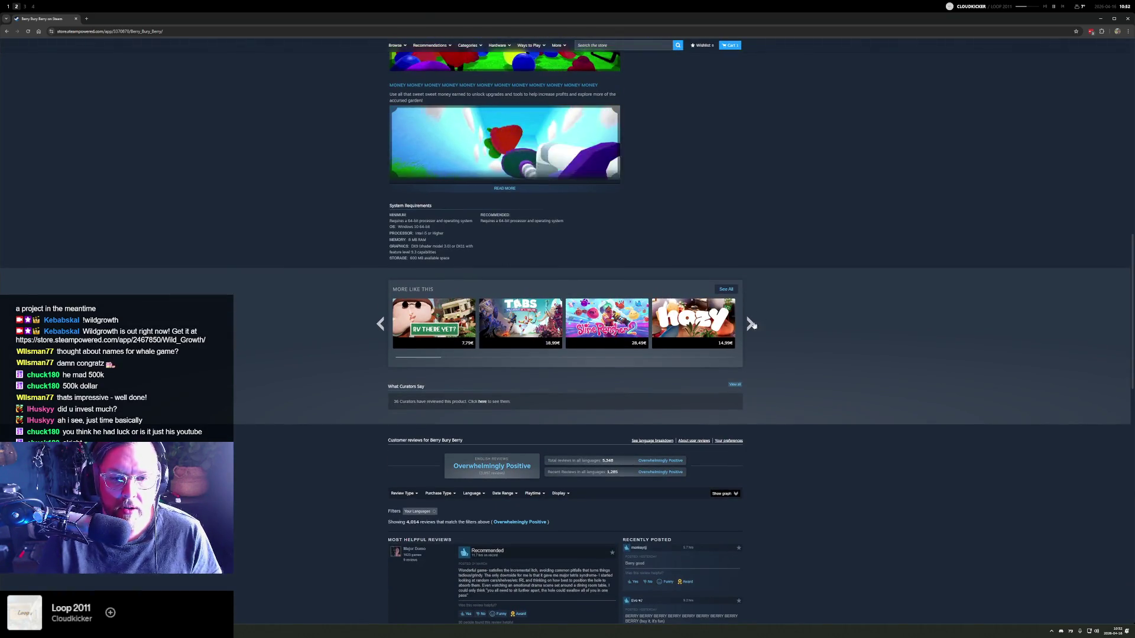
- Page through the More Like This carousel and open A Game About Digging A Hole
mouse_move(524, 318)
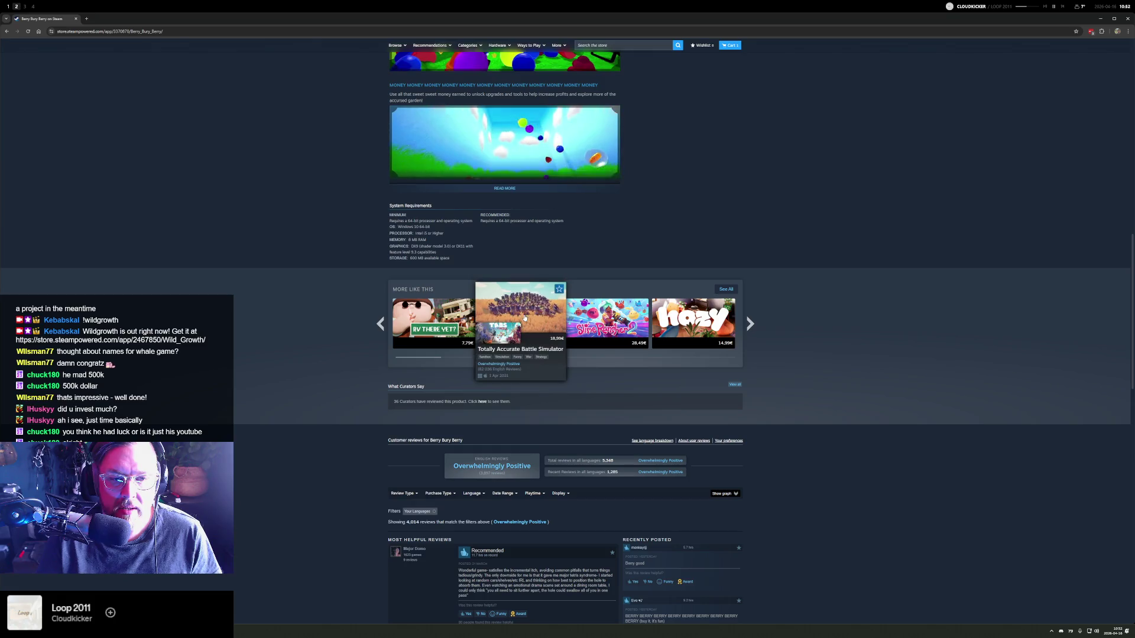
mouse_move(689, 322)
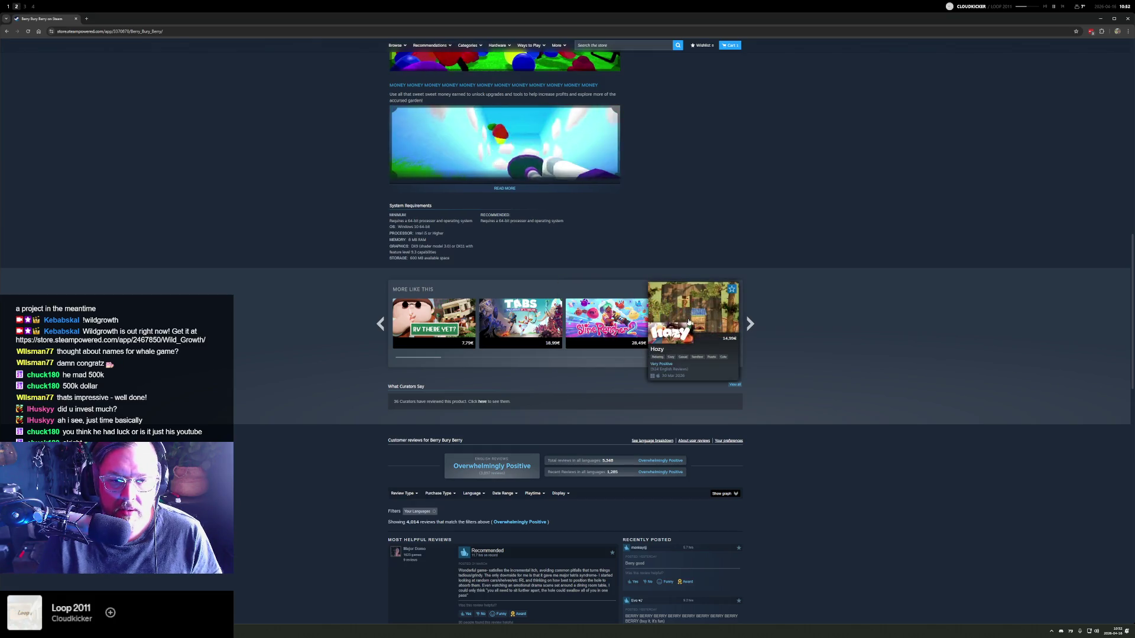
click(749, 324)
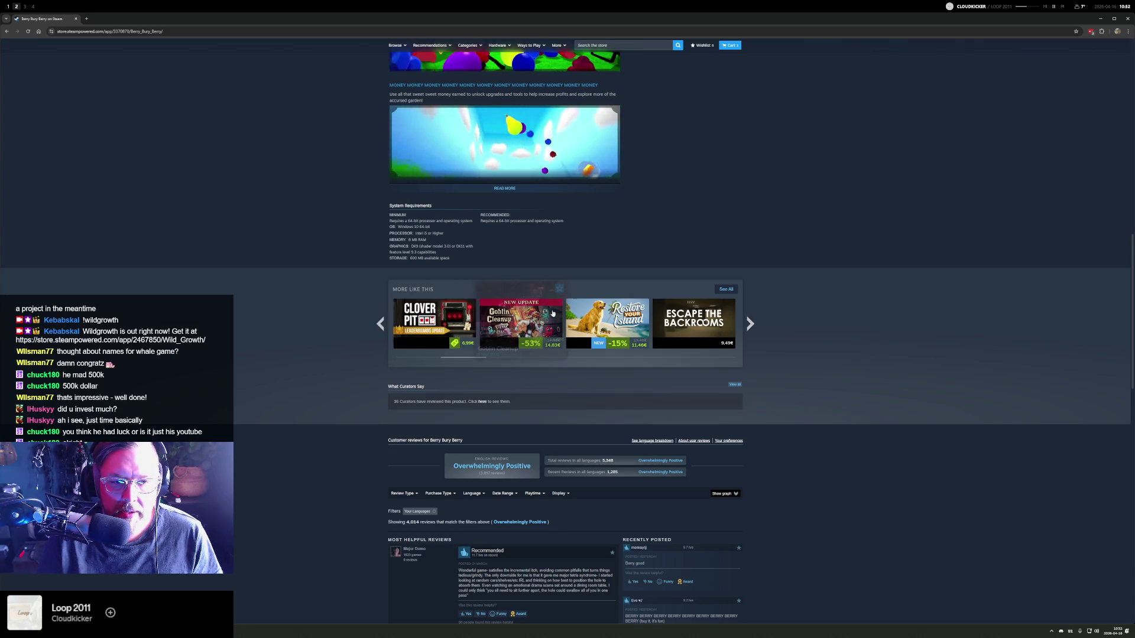
mouse_move(419, 329)
mouse_move(529, 317)
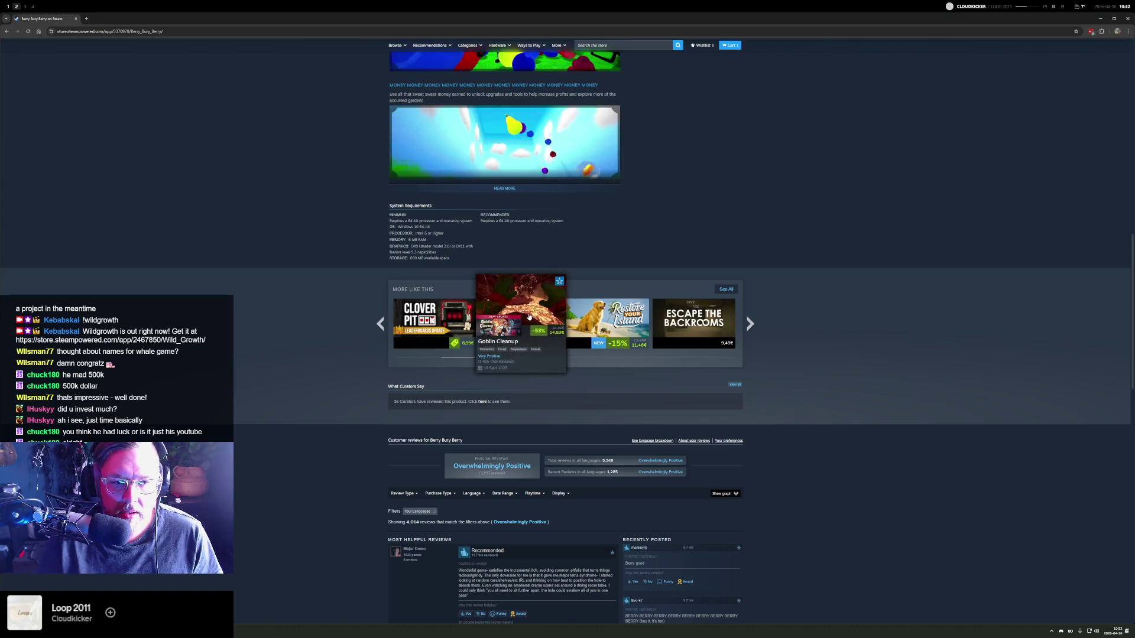
click(750, 323)
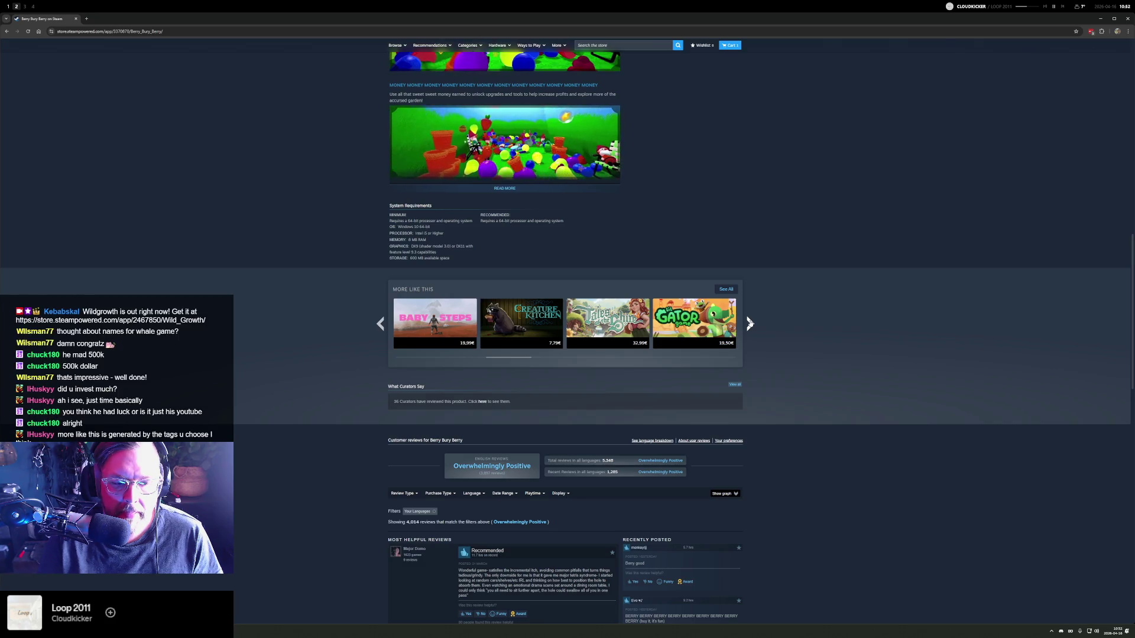
click(750, 323)
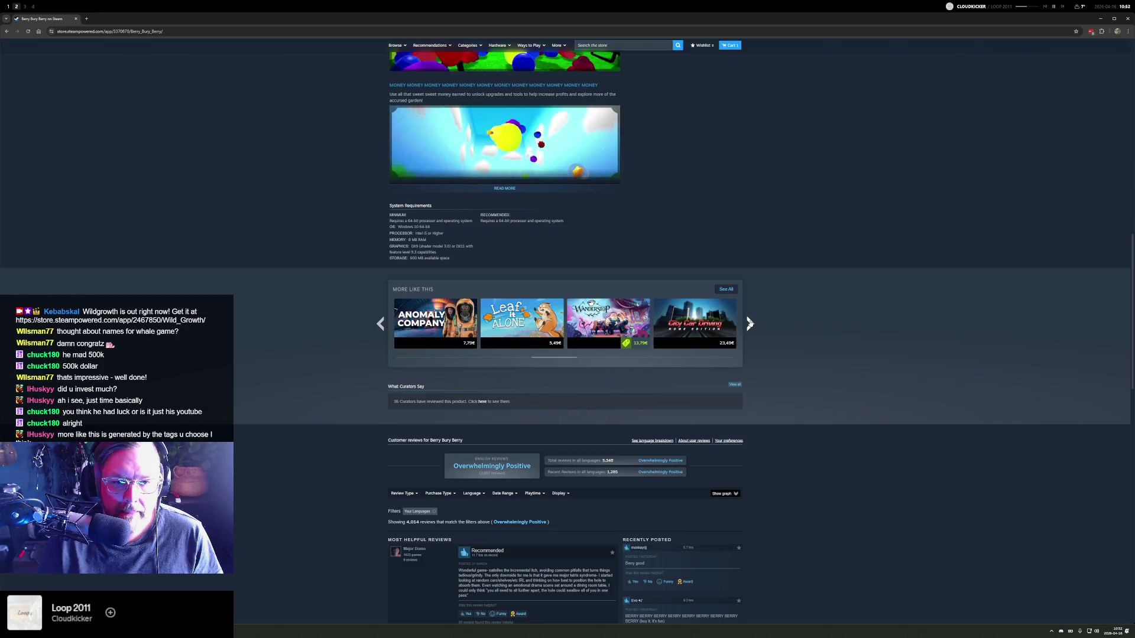
click(749, 323)
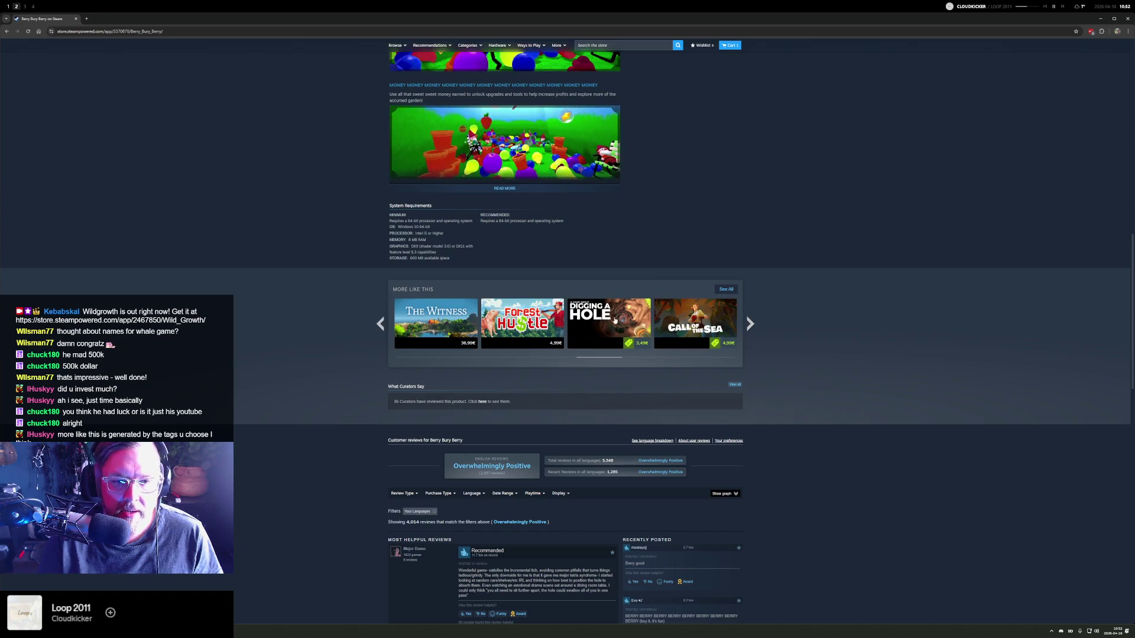
click(623, 319)
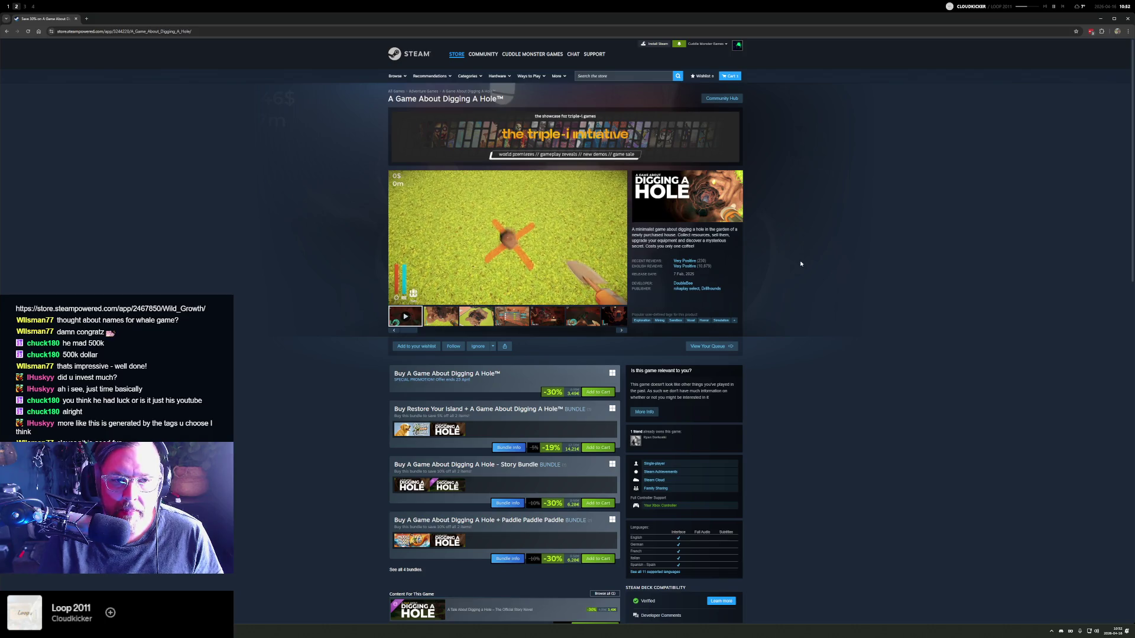
- Browse the digging game's similar-games row once more, then return to the page top
scroll(491, 363, down, 7)
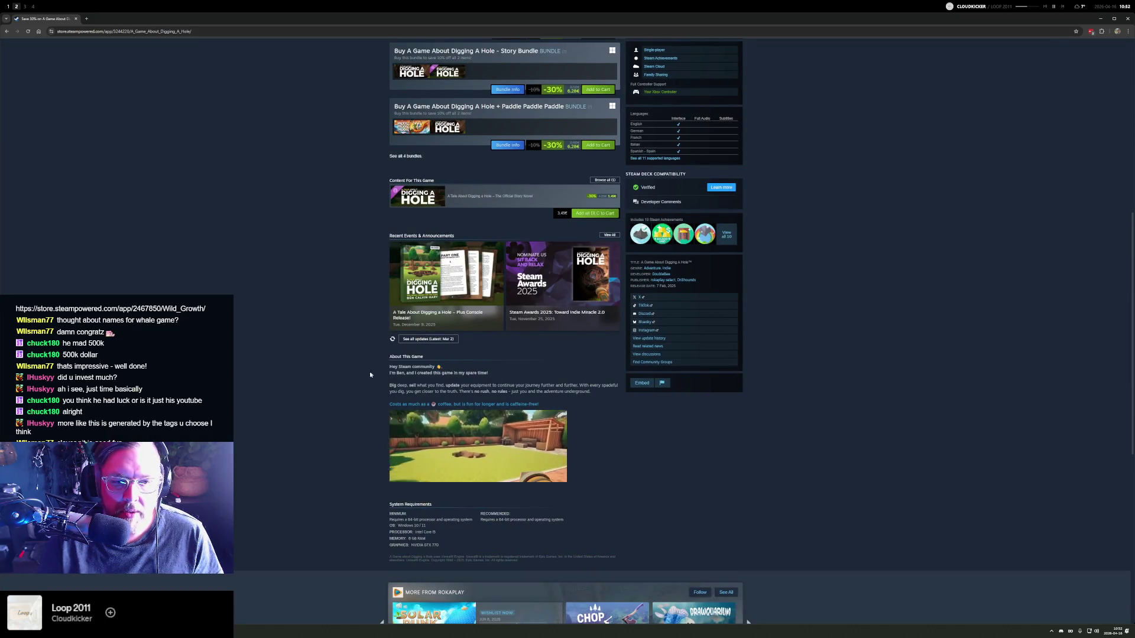
scroll(370, 372, down, 7)
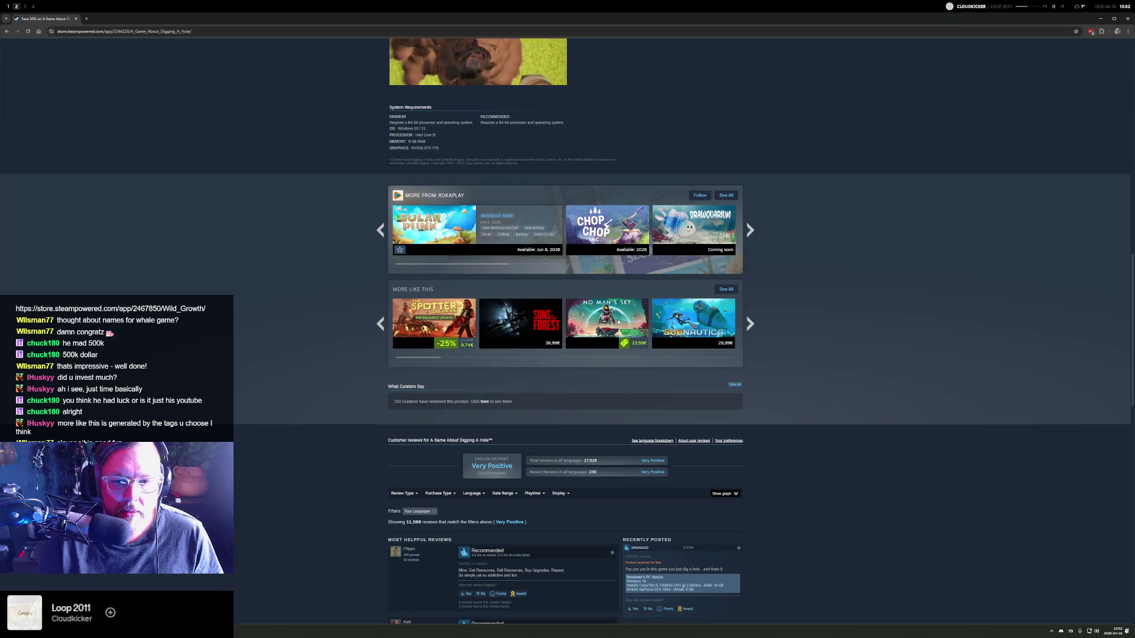
click(752, 327)
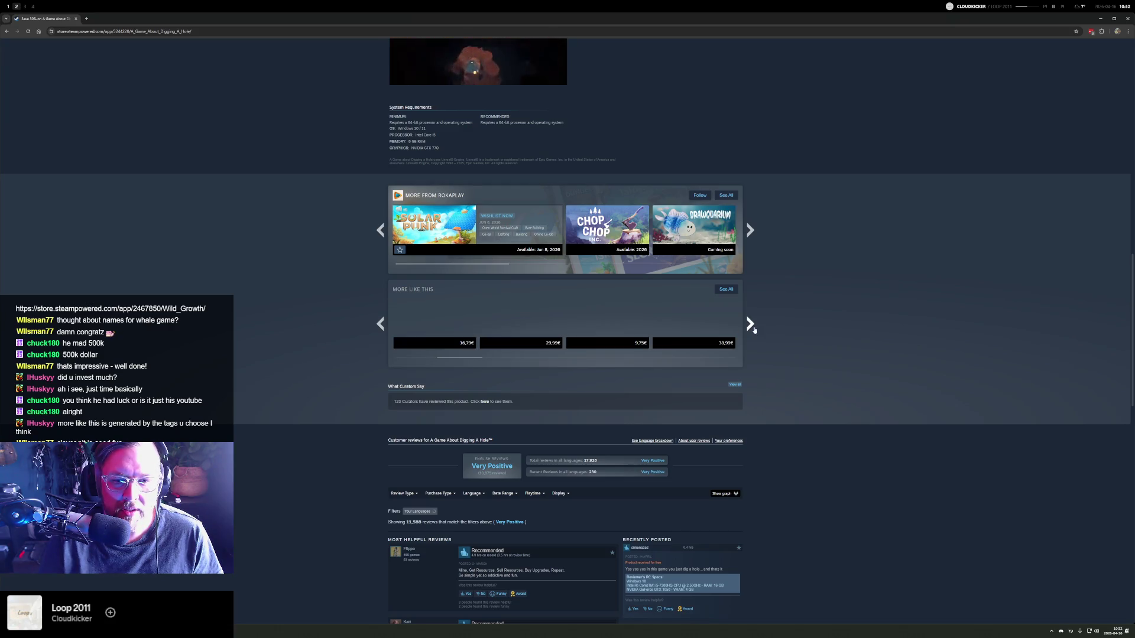
key(Home)
- Search the store for 'a game about' and open A Game About Feeding A Black Hole
click(615, 74)
text(a game)
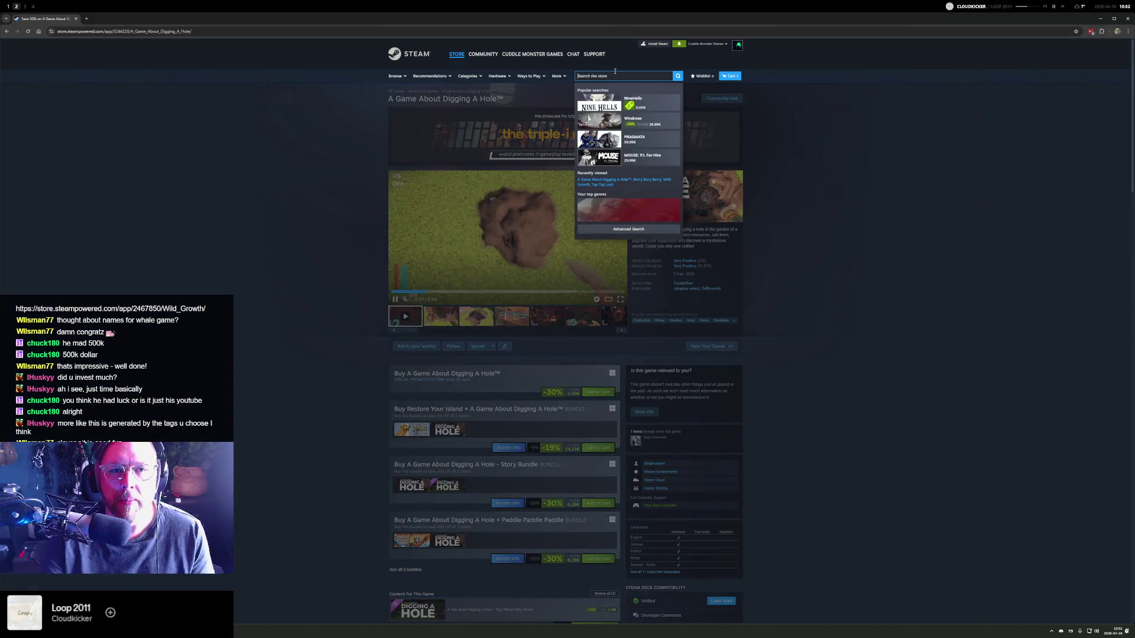
text( ab)
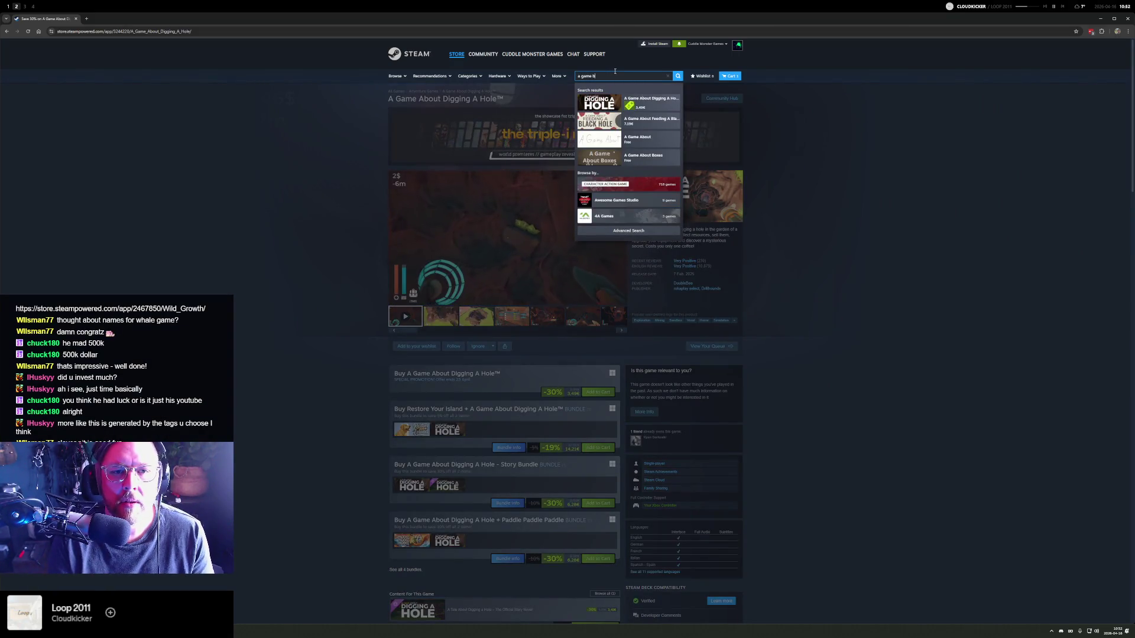
text(out)
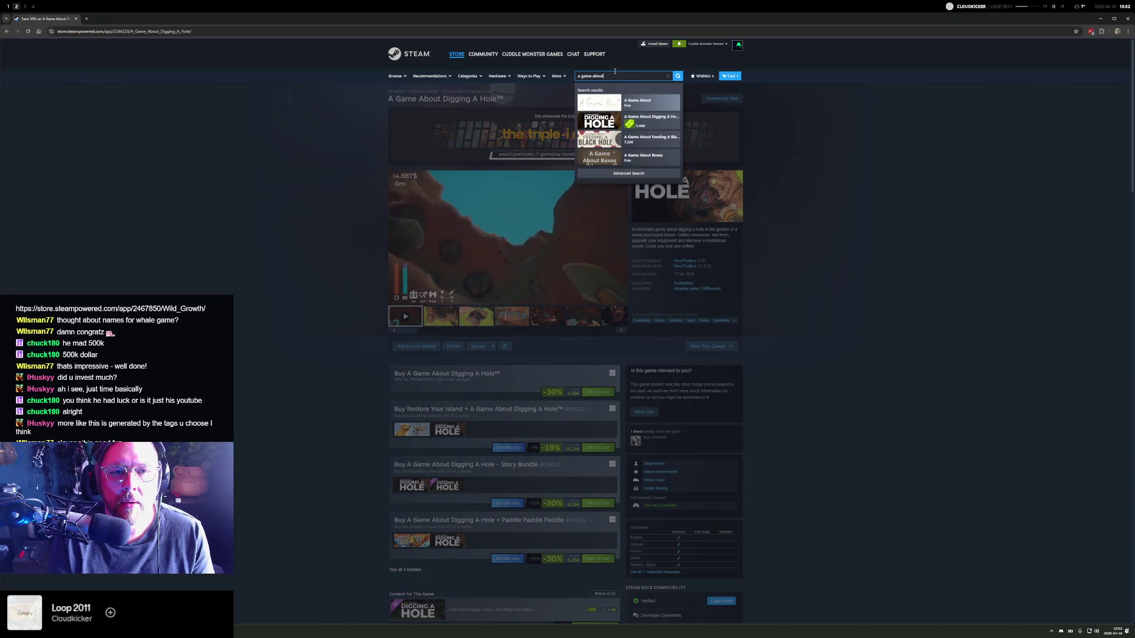
key(Down)
key(Down)
key(Return)
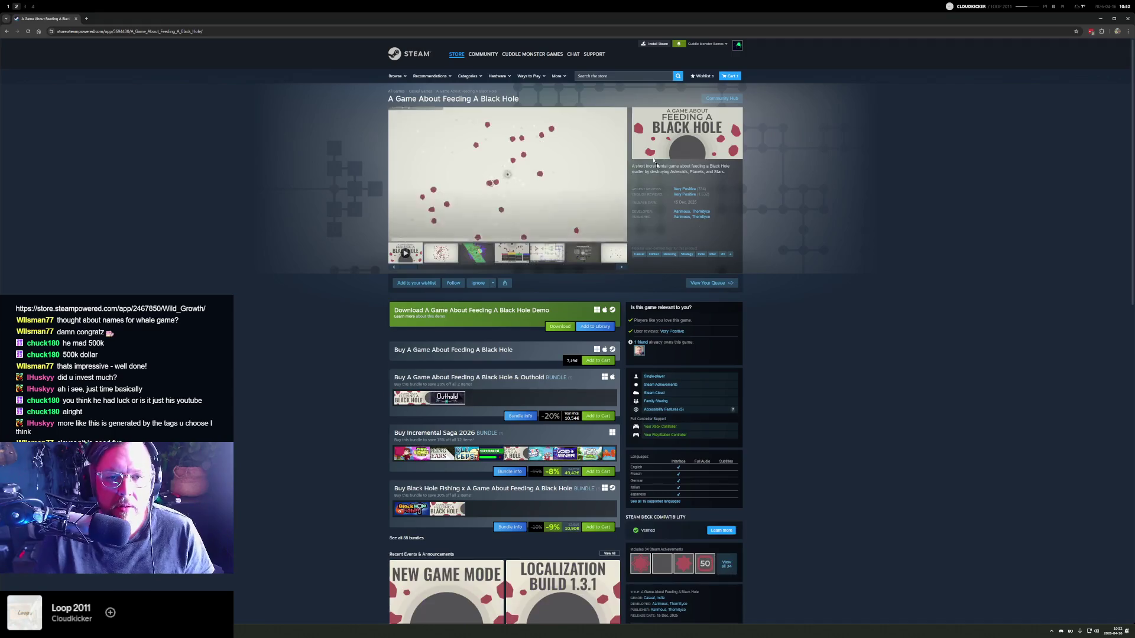
- Scroll through the A Game About Feeding A Black Hole store page to review it
scroll(774, 355, down, 15)
scroll(768, 318, up, 20)
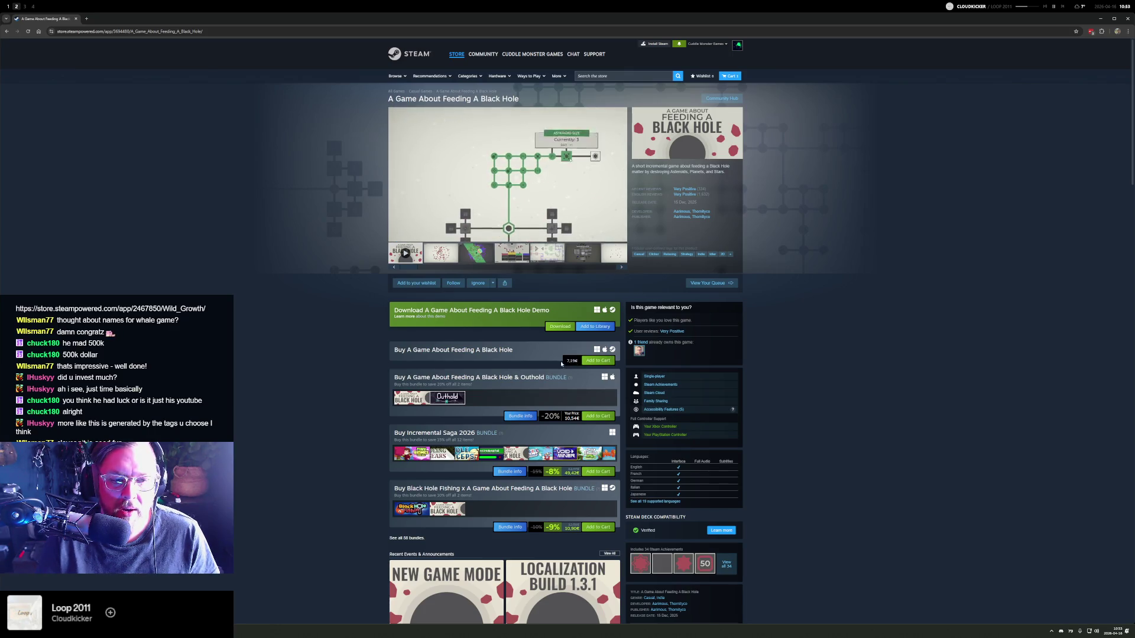
scroll(822, 387, down, 2)
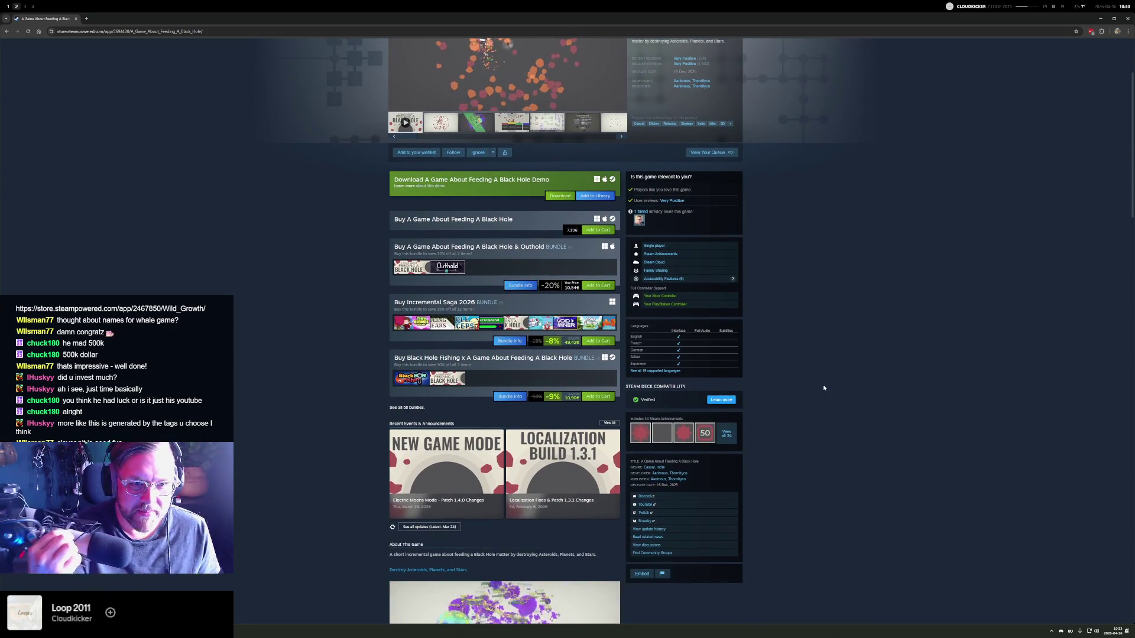
scroll(798, 379, down, 4)
scroll(768, 384, up, 4)
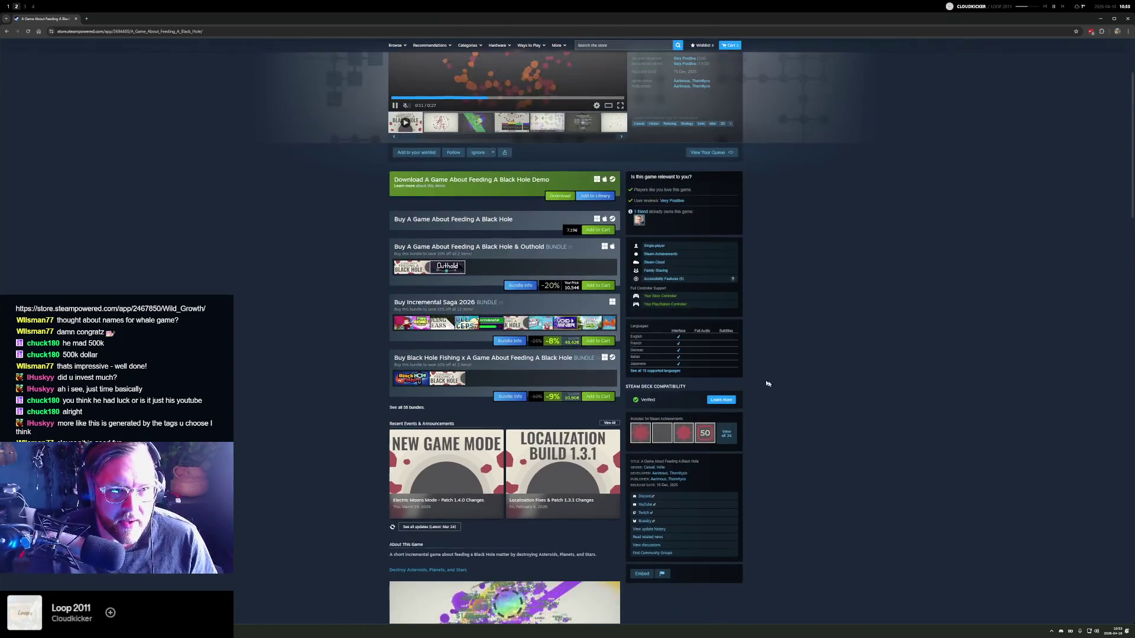
scroll(357, 330, down, 1)
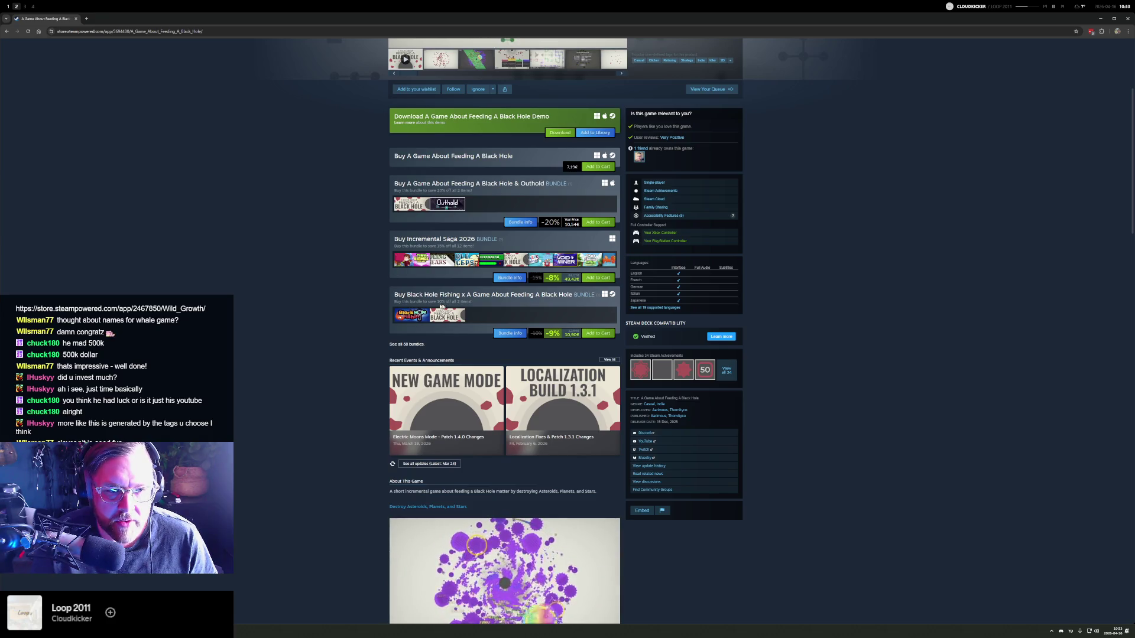
scroll(344, 302, down, 1)
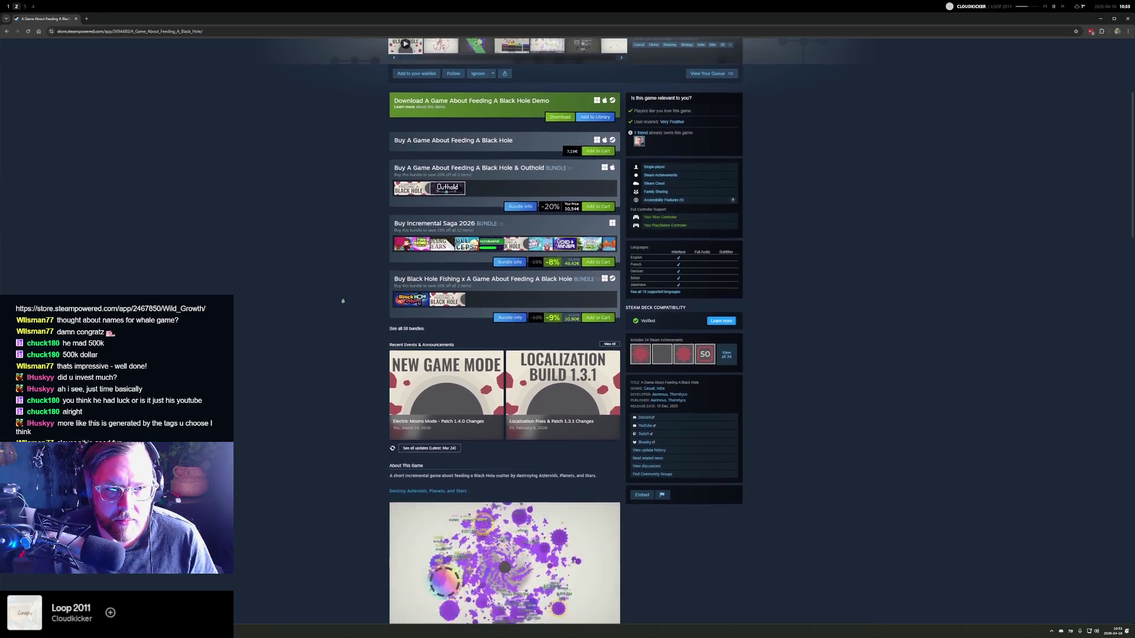
scroll(346, 307, down, 5)
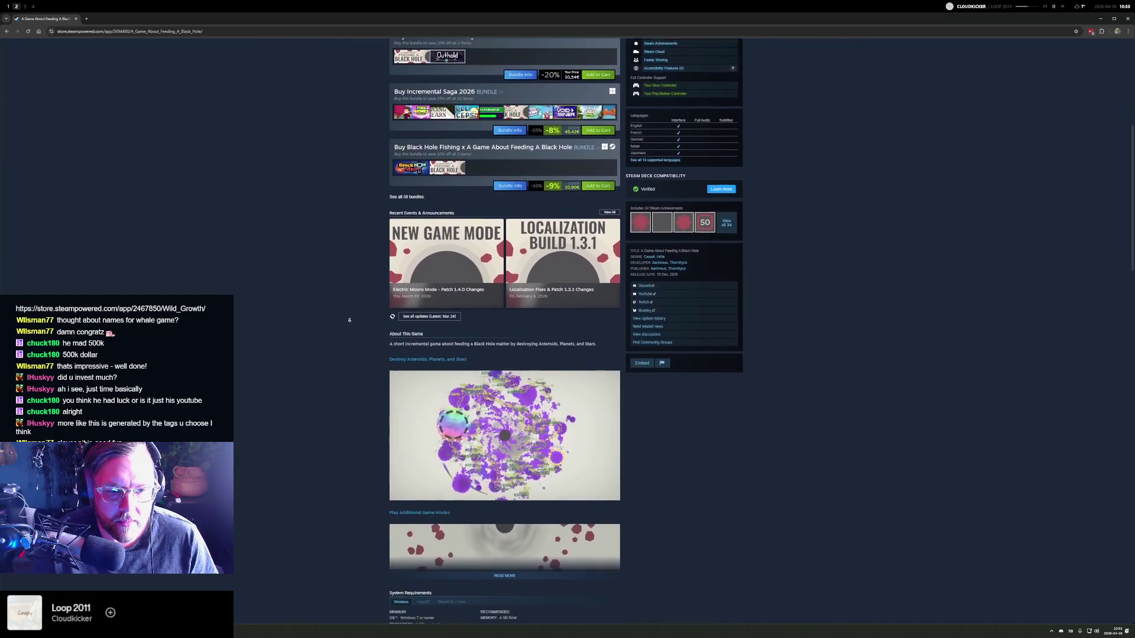
scroll(351, 314, down, 2)
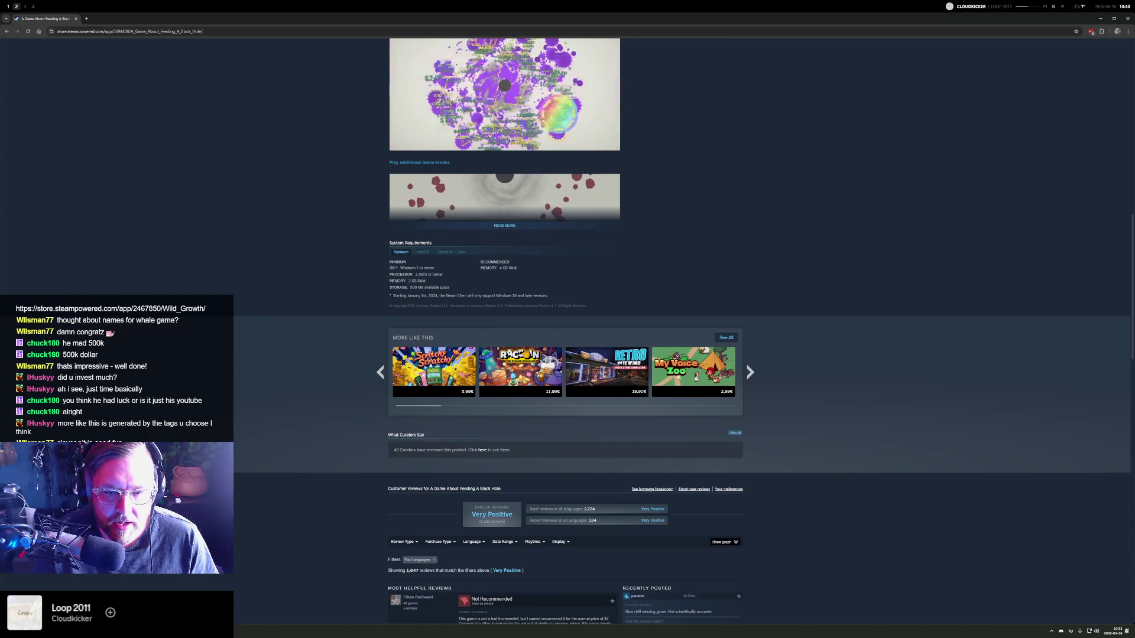
mouse_move(446, 371)
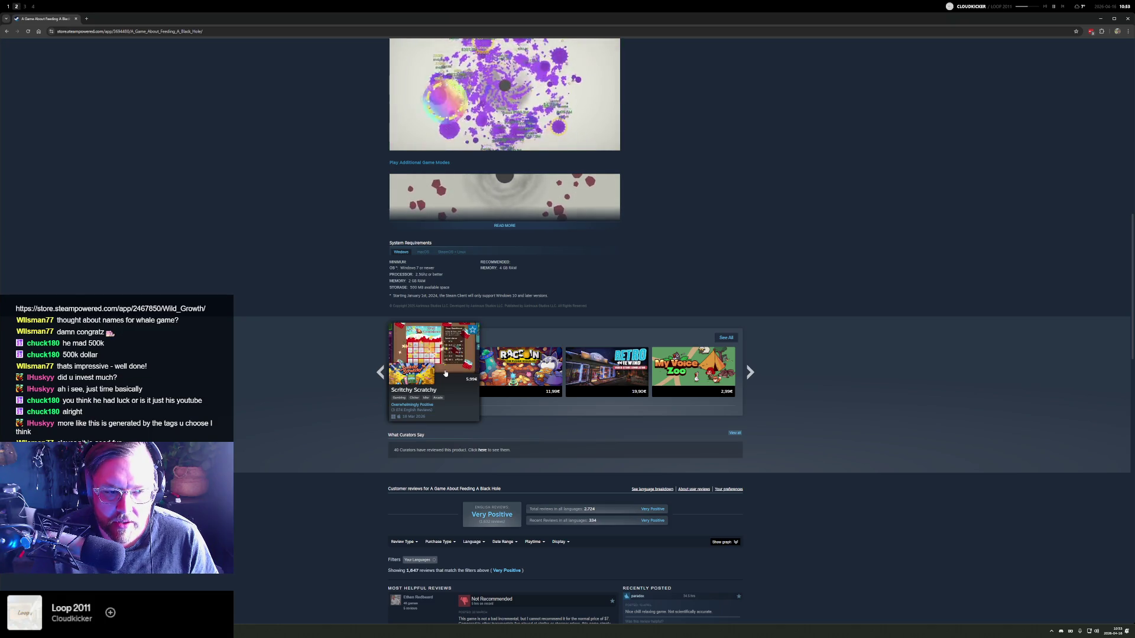
scroll(818, 303, up, 1)
scroll(819, 302, up, 15)
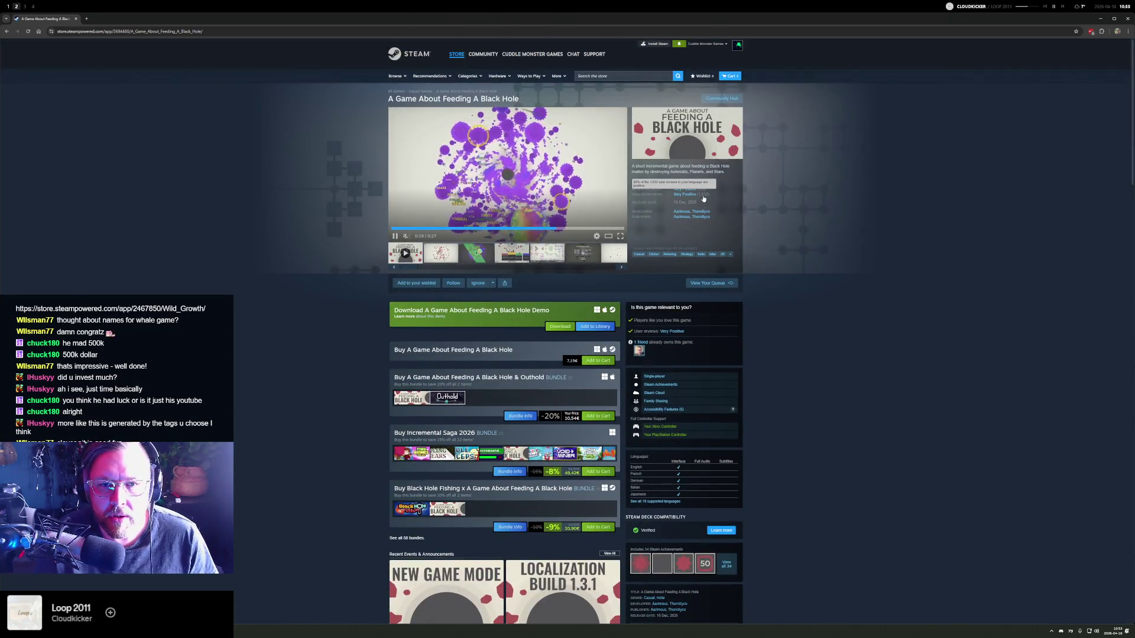
scroll(792, 228, down, 15)
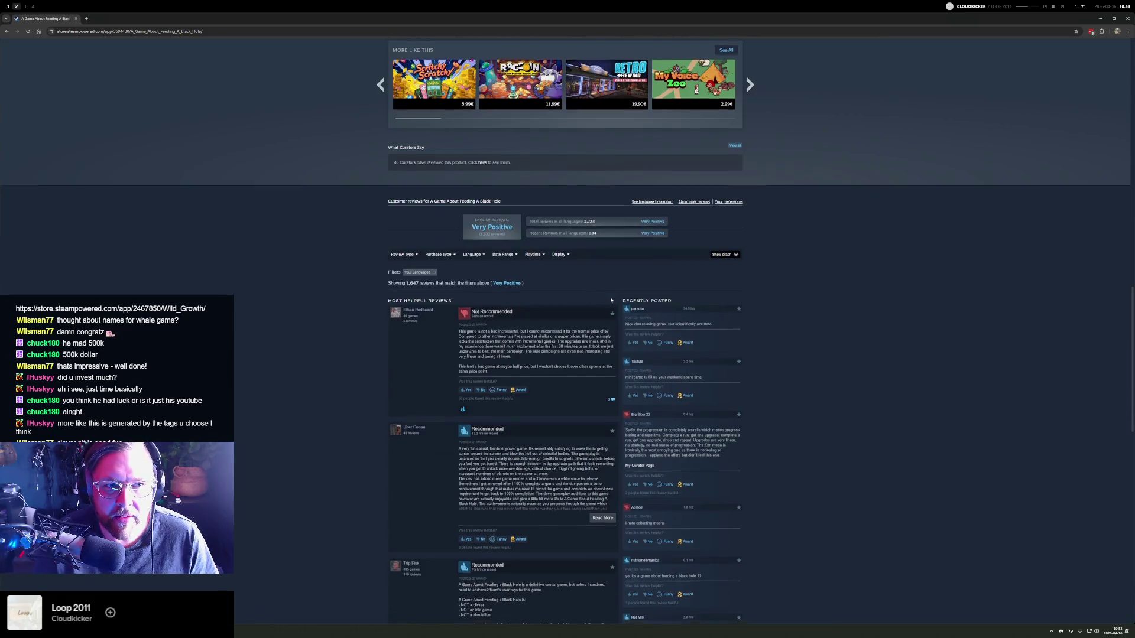
scroll(482, 355, up, 6)
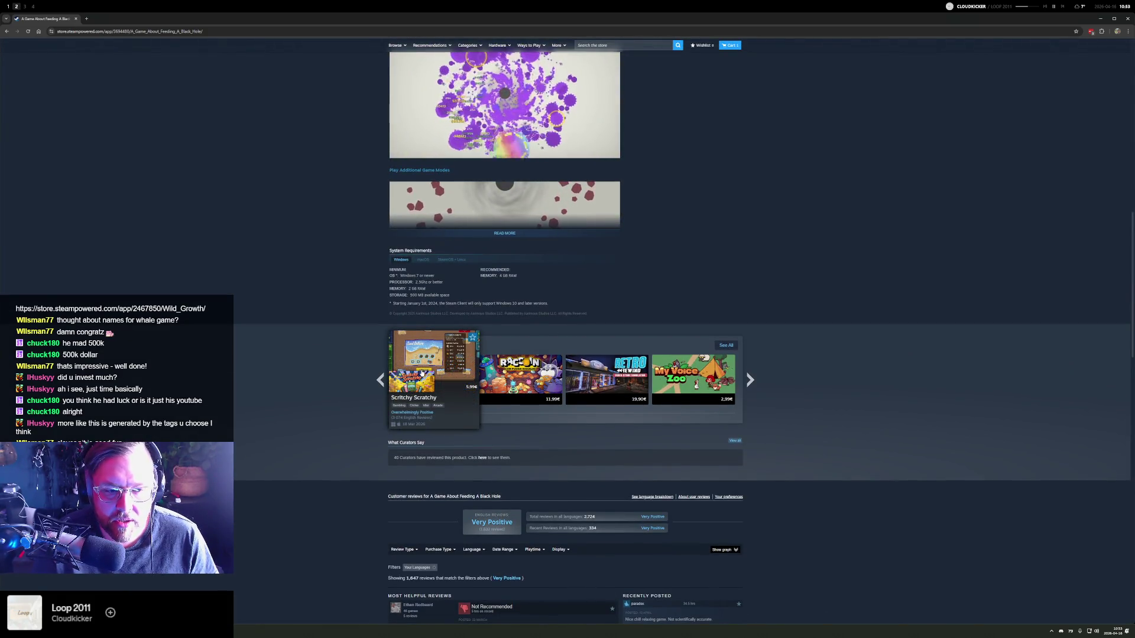
scroll(309, 304, up, 7)
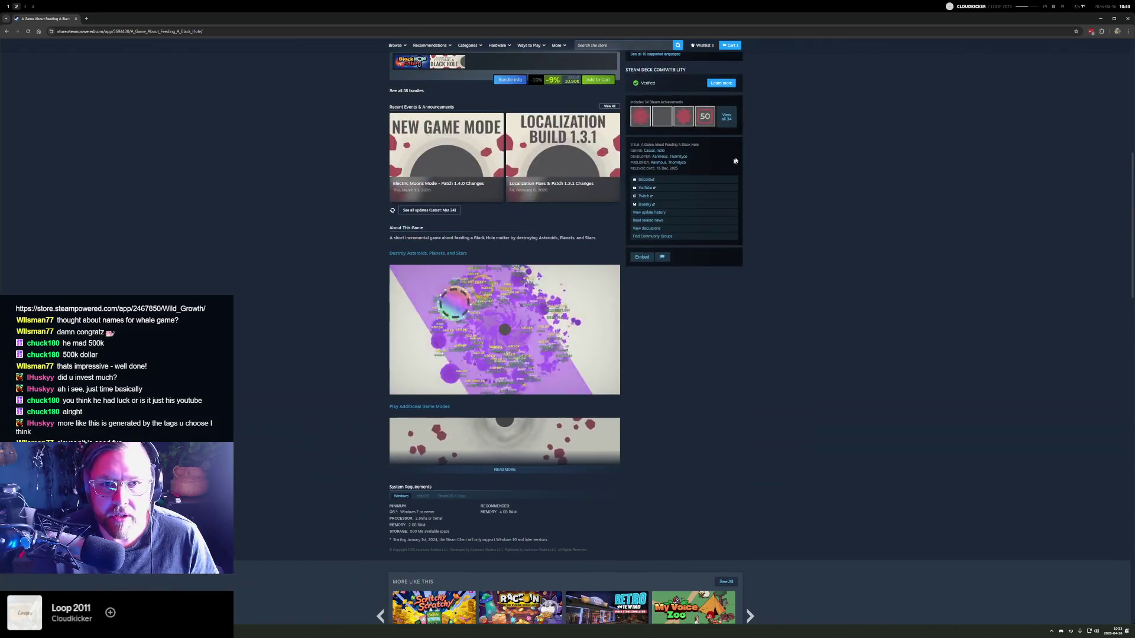
scroll(800, 195, up, 5)
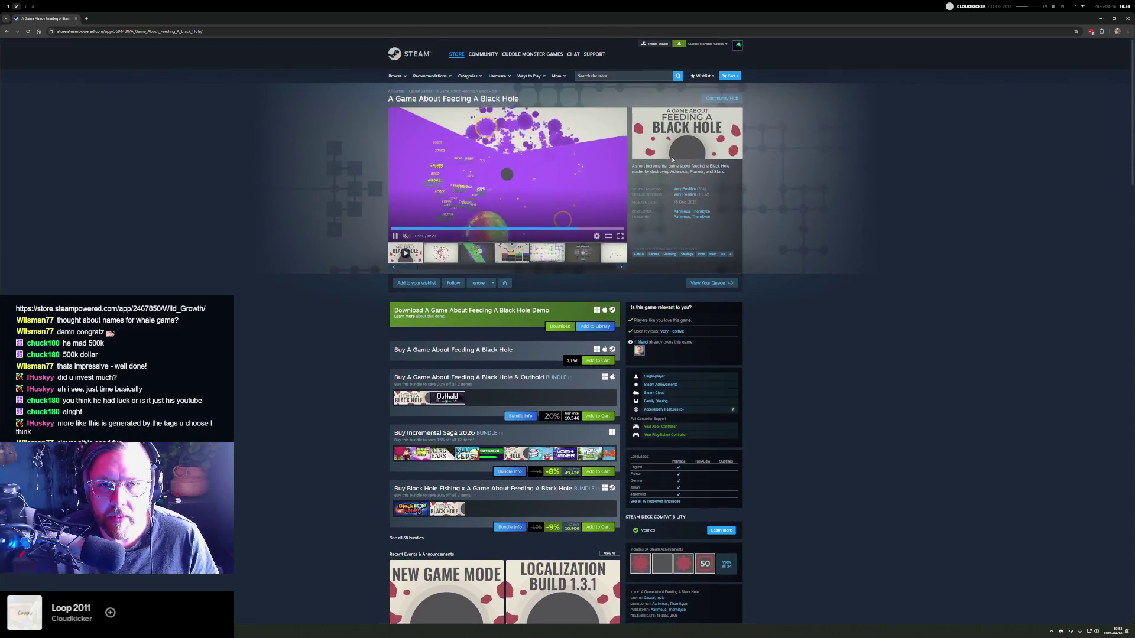
scroll(809, 325, down, 20)
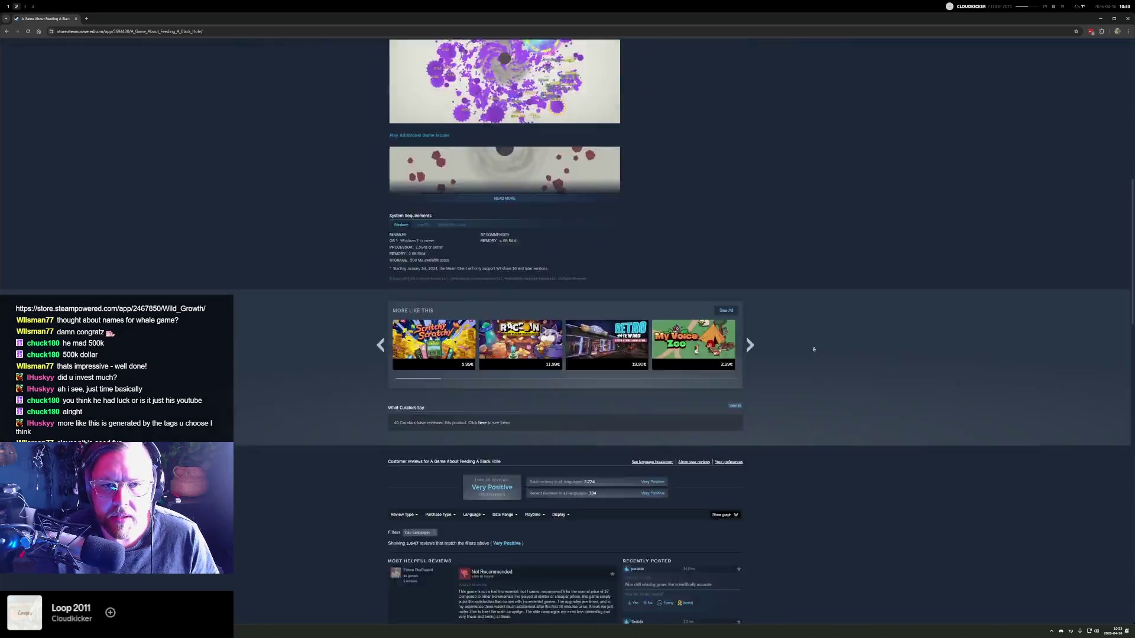
scroll(809, 324, up, 10)
scroll(697, 375, down, 4)
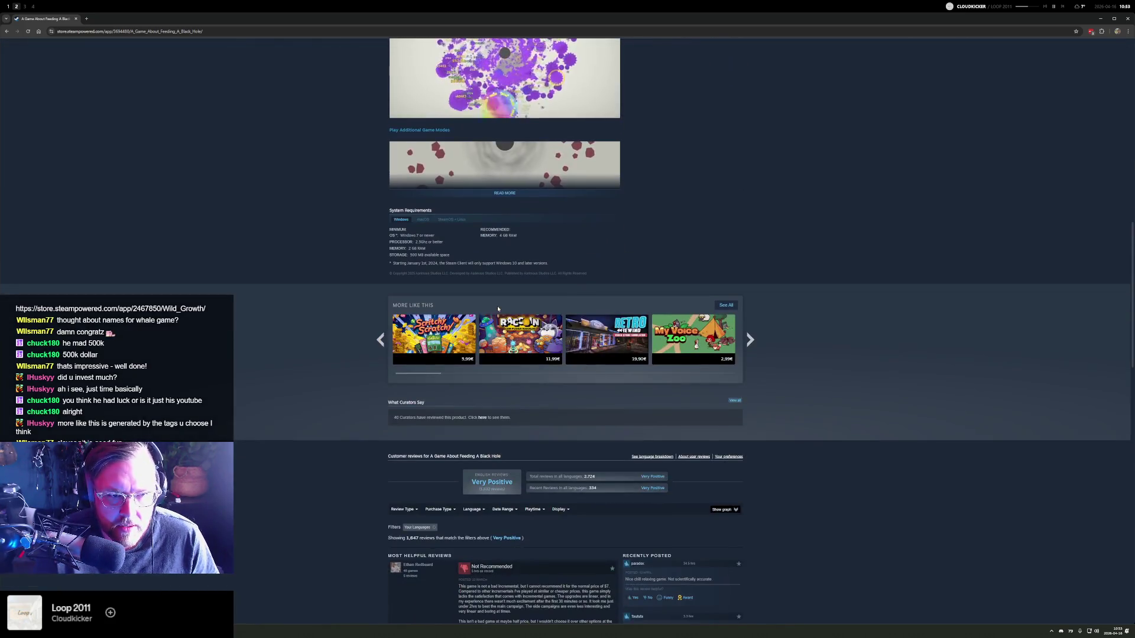
scroll(338, 260, up, 3)
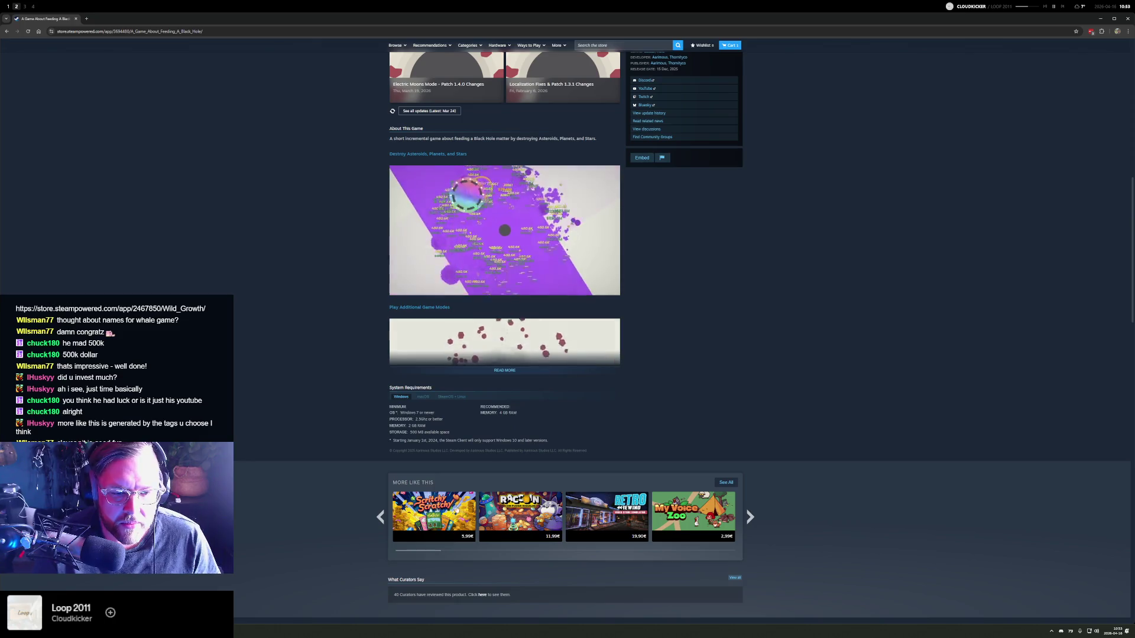
- Advance More Like This twice to show Cast n Chill, Cookie Clicker and Black Hole Fishing
mouse_move(549, 519)
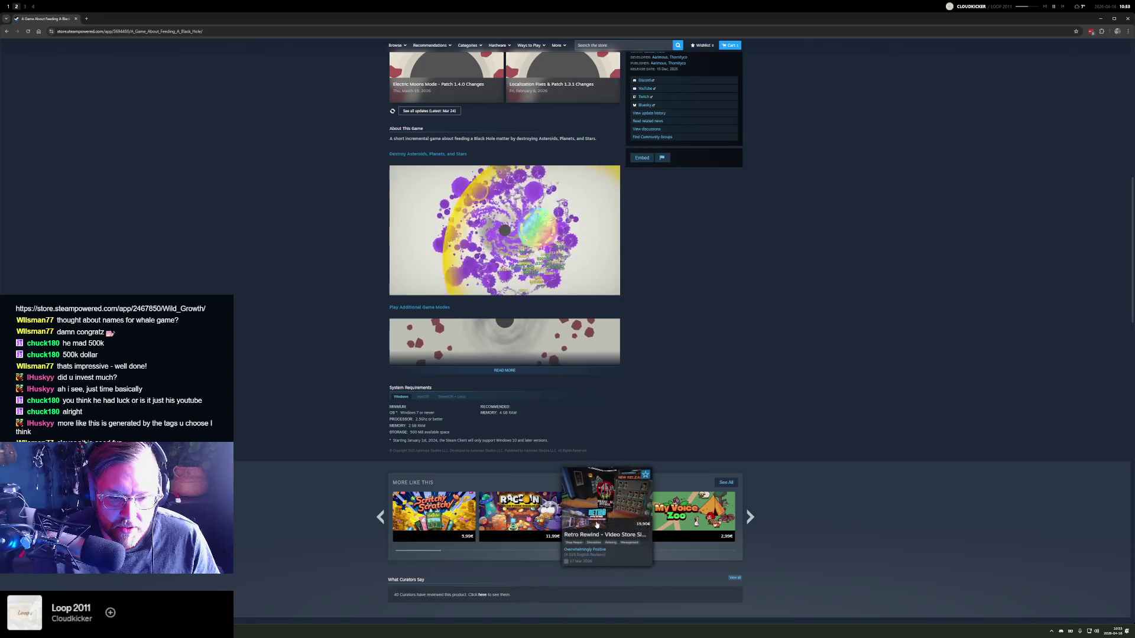
click(751, 518)
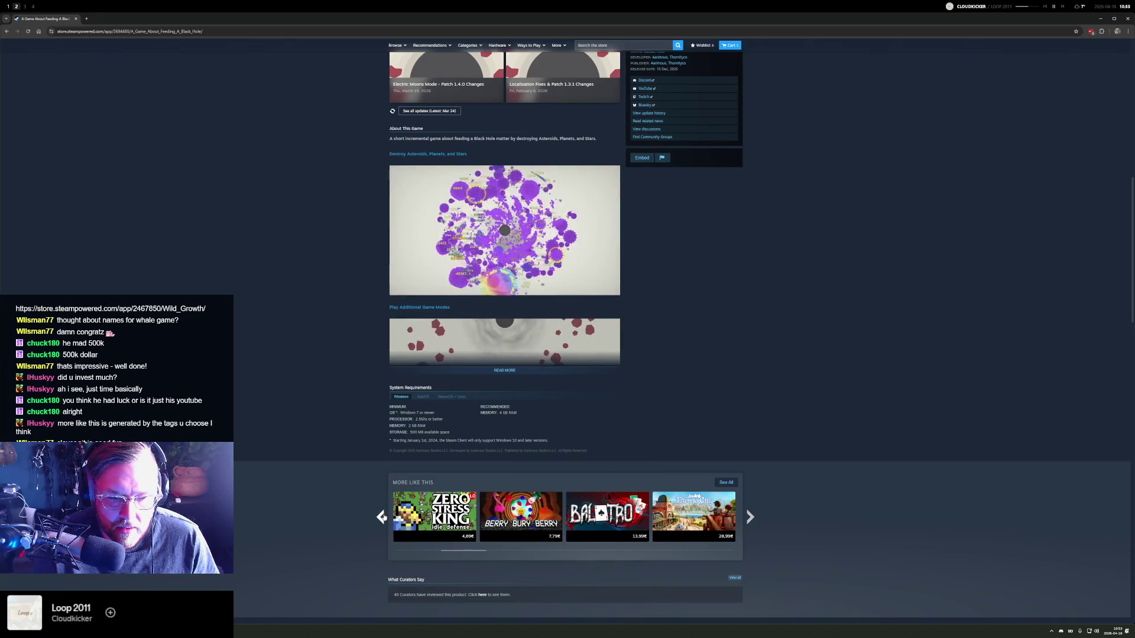
click(750, 518)
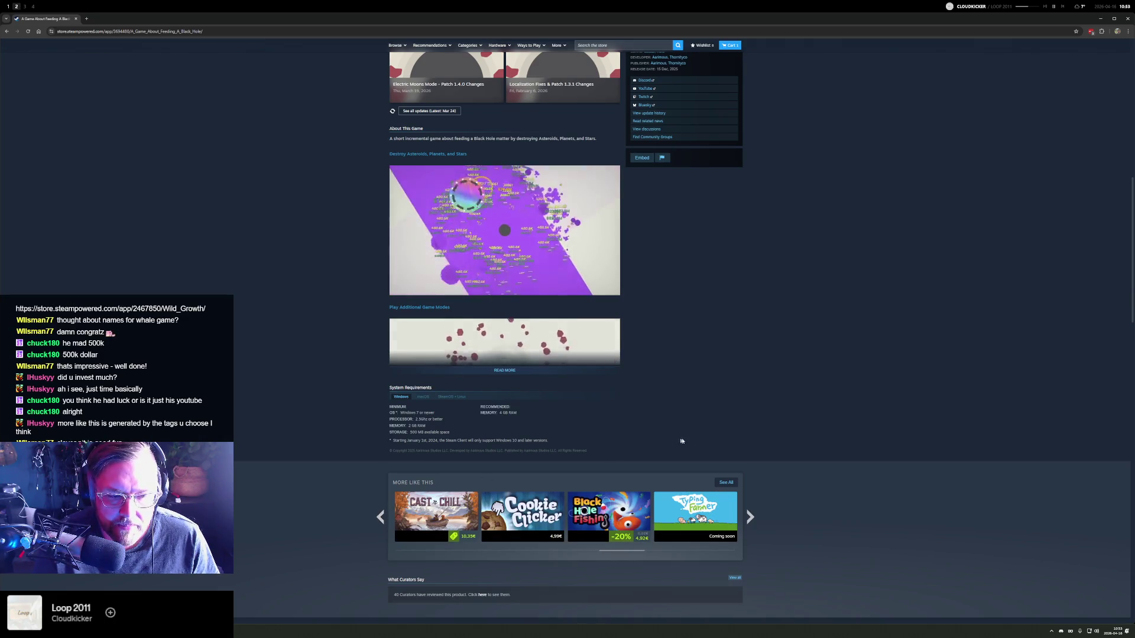
scroll(776, 279, up, 15)
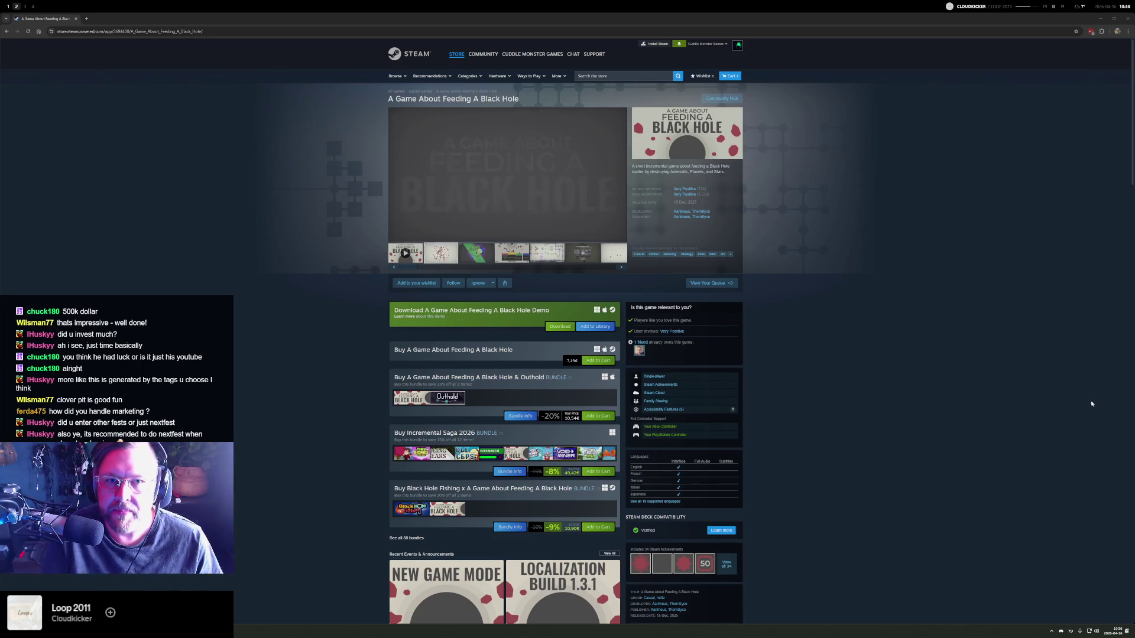
click(637, 79)
- Search the Steam store for 'wildgro' and look over the Wild Growth page
text(wildgro)
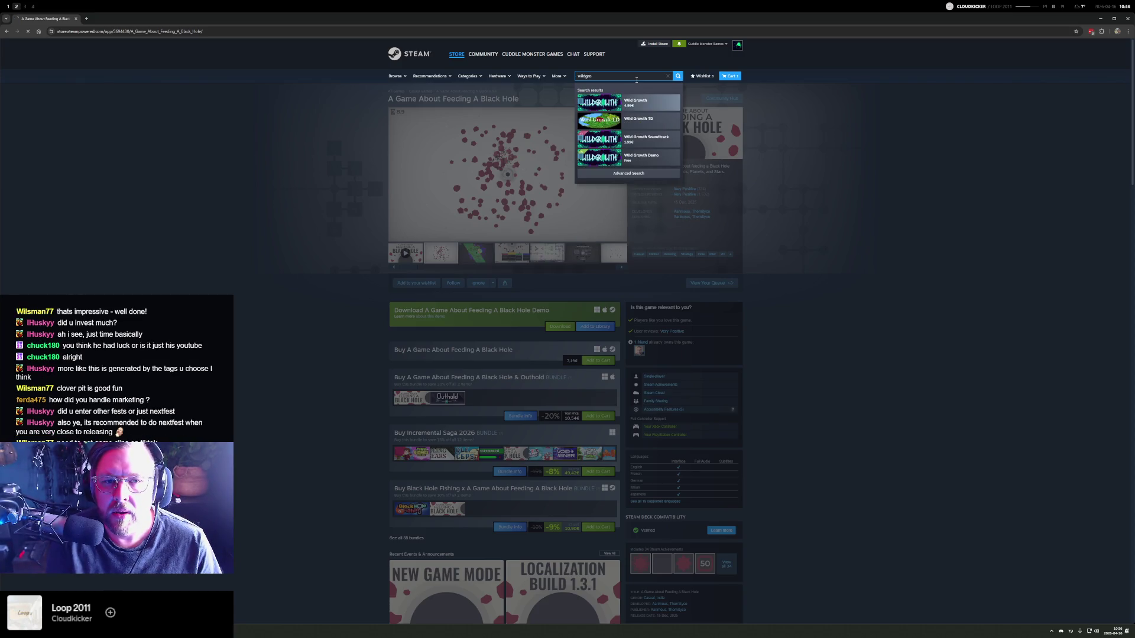
key(Return)
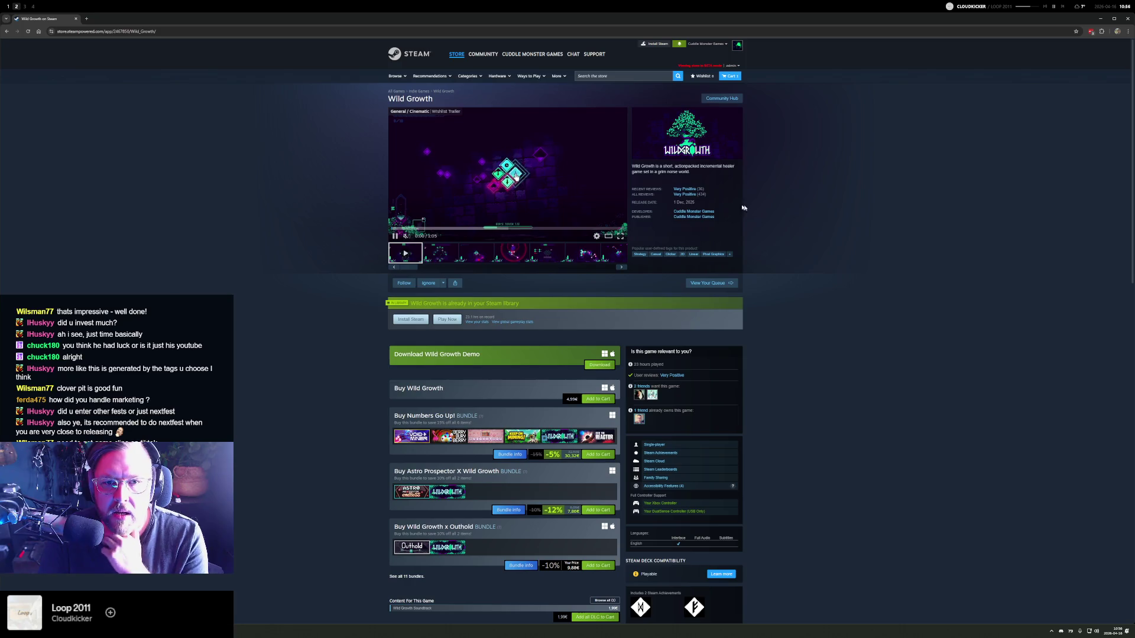
scroll(810, 298, down, 4)
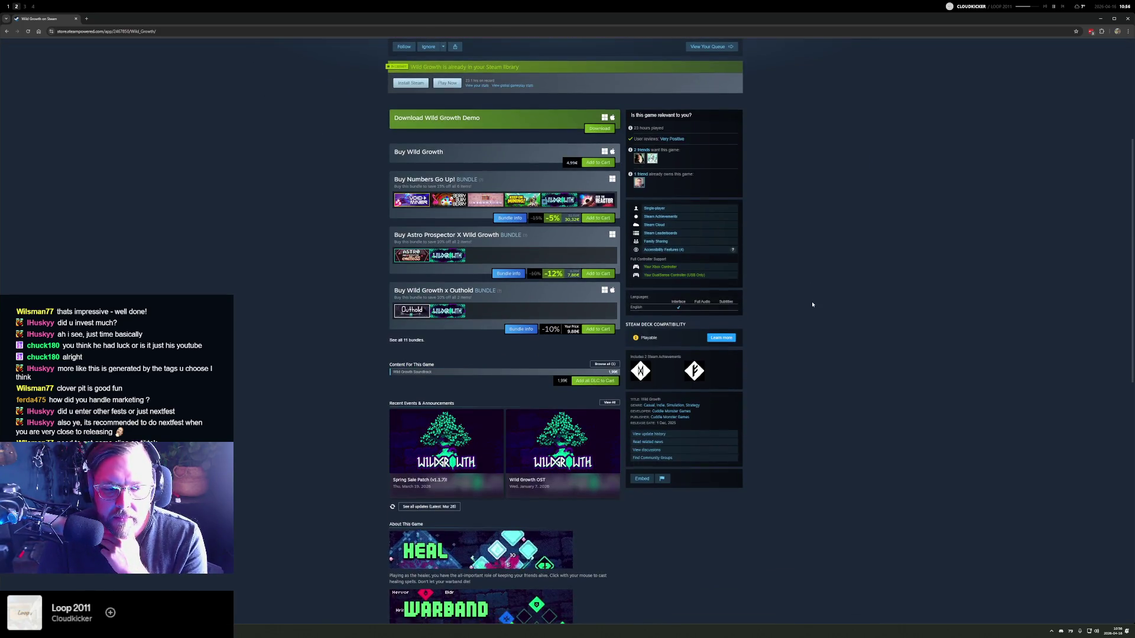
scroll(812, 308, down, 6)
scroll(811, 323, up, 10)
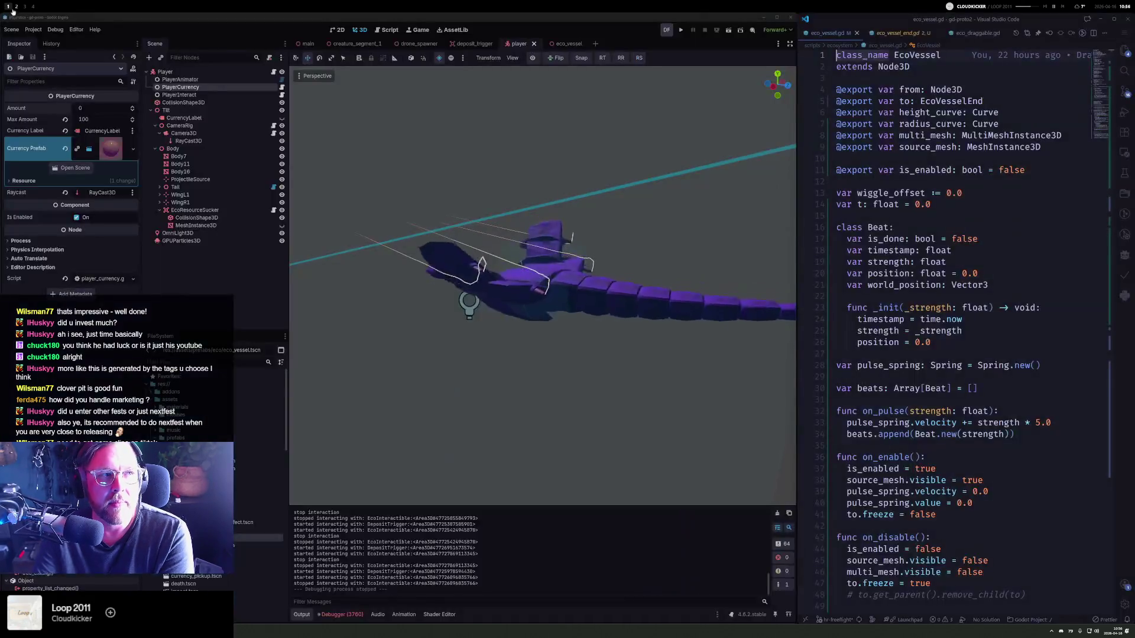
- Return to the Godot and VS Code workspace and view the debugger's runtime warnings list
key(super+1)
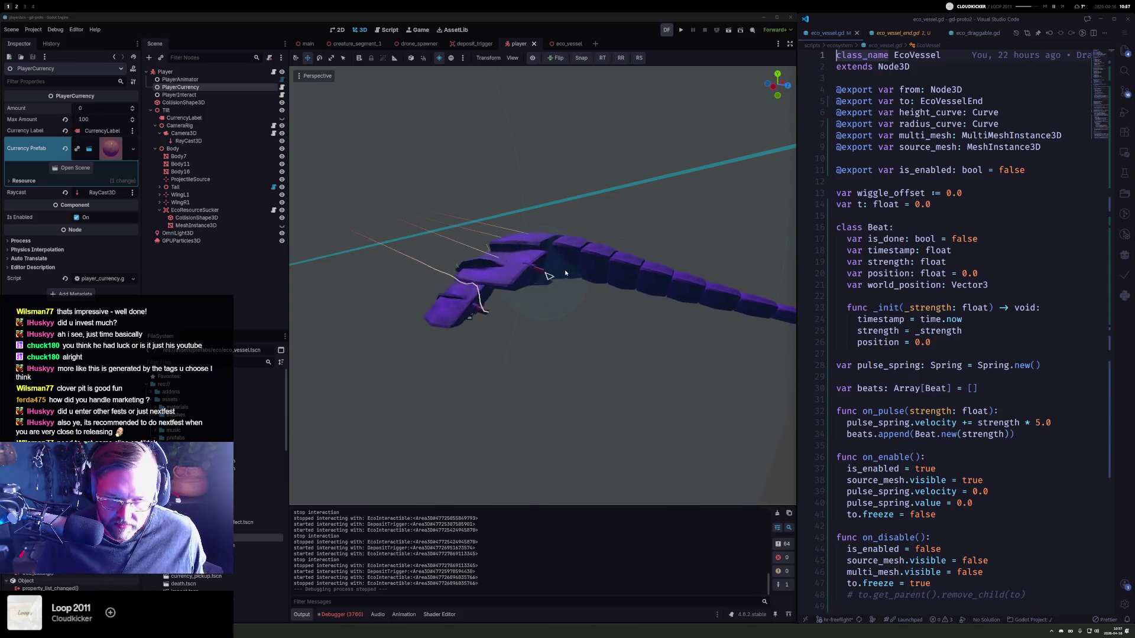
click(347, 615)
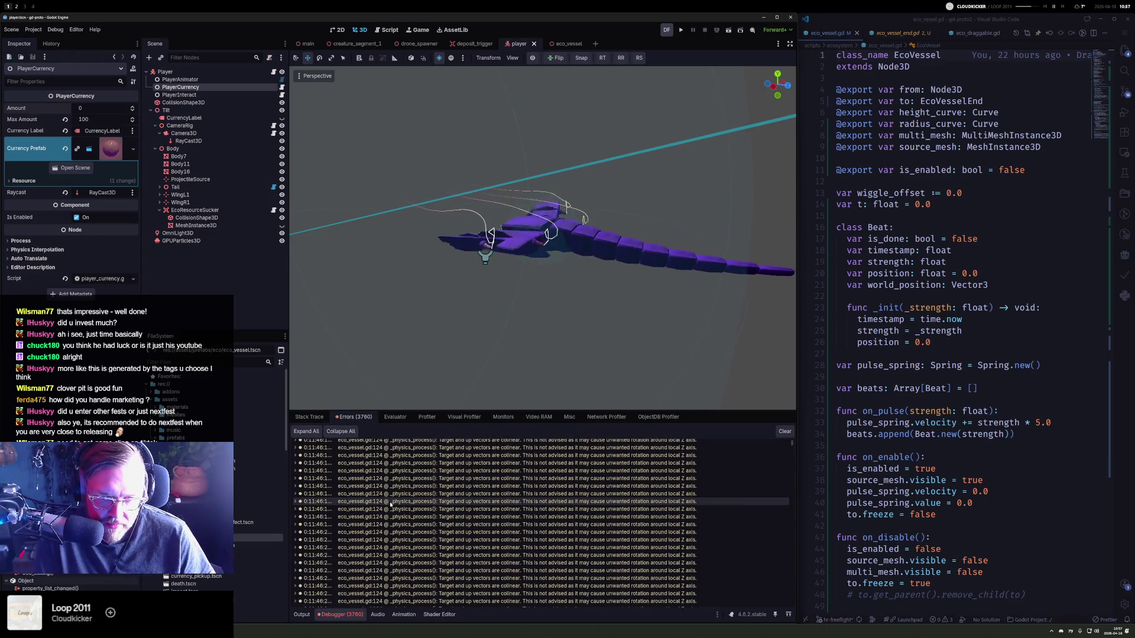
- Trace the colinear-vector warning to the looking_at call in eco_vessel.gd, then run the project
double_click(390, 501)
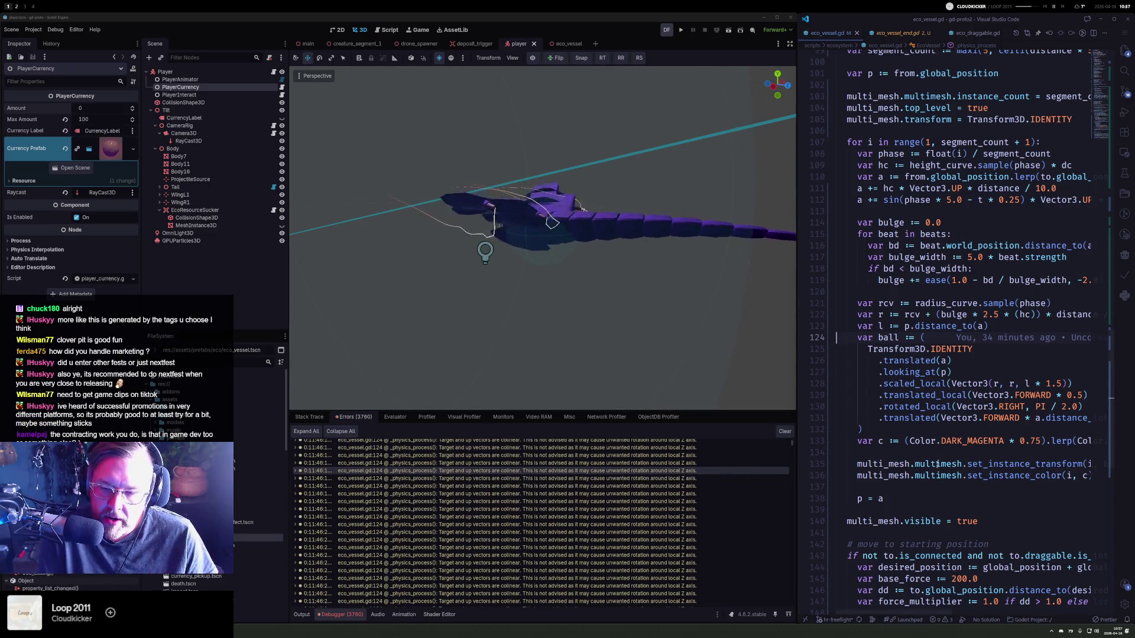
click(906, 464)
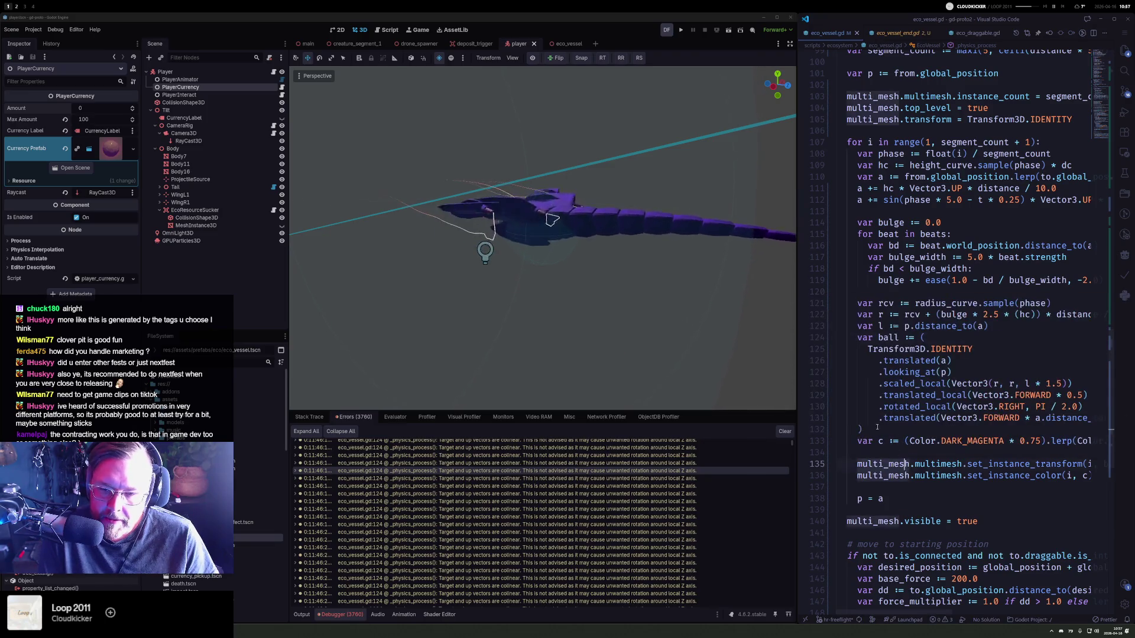
click(877, 427)
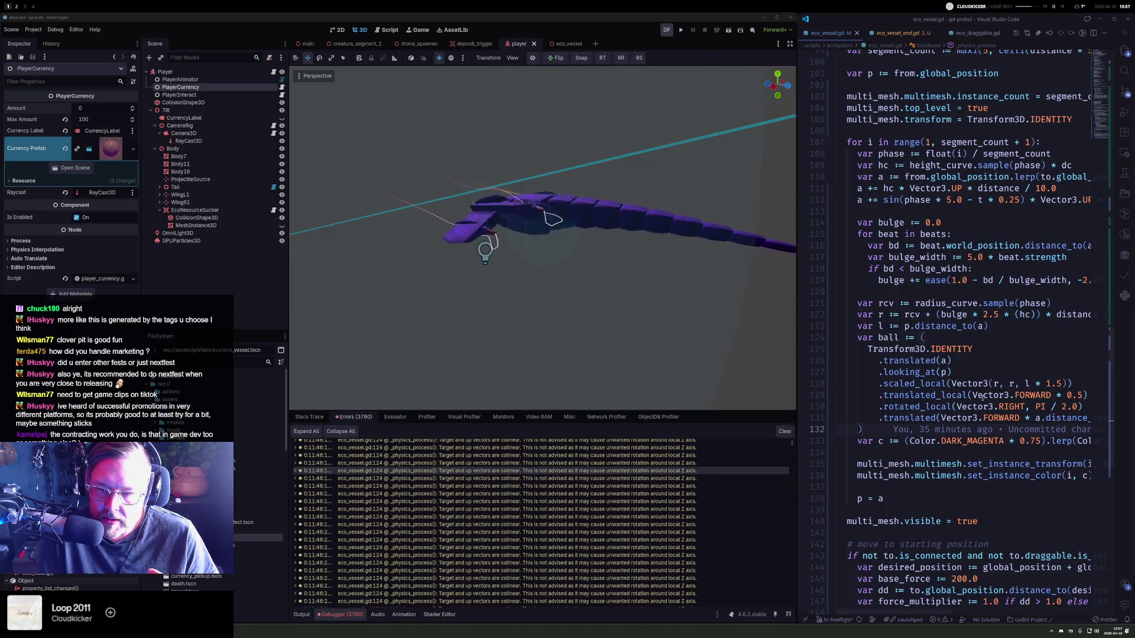
click(925, 372)
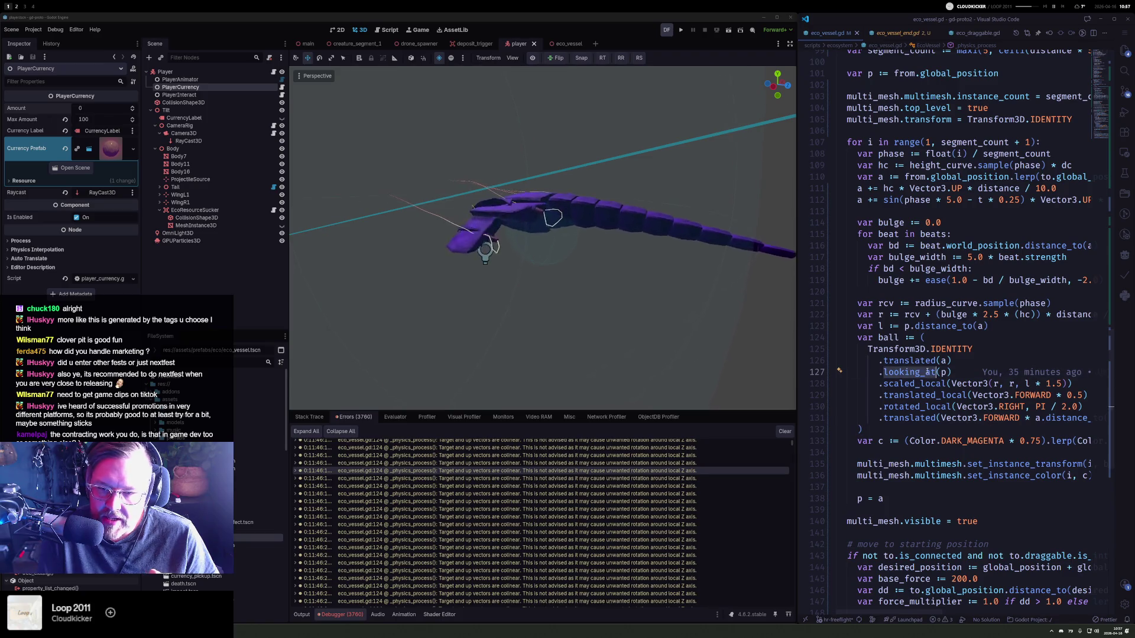
key(End)
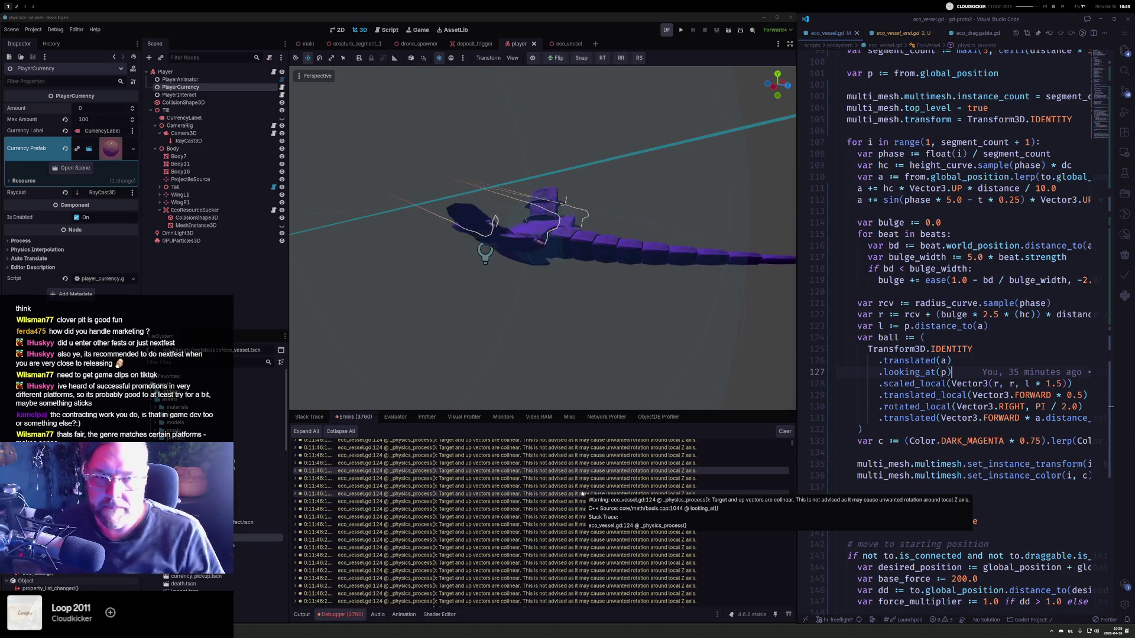
click(681, 29)
click(681, 29)
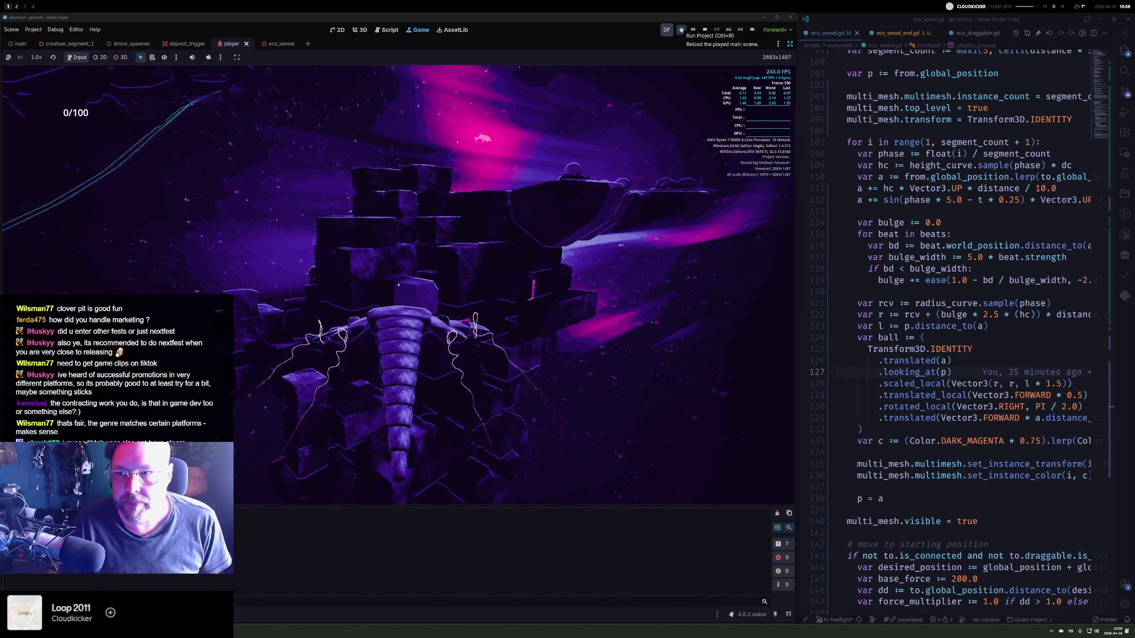
- Take control of the running game to watch the tentacles link the deposit containers
click(352, 292)
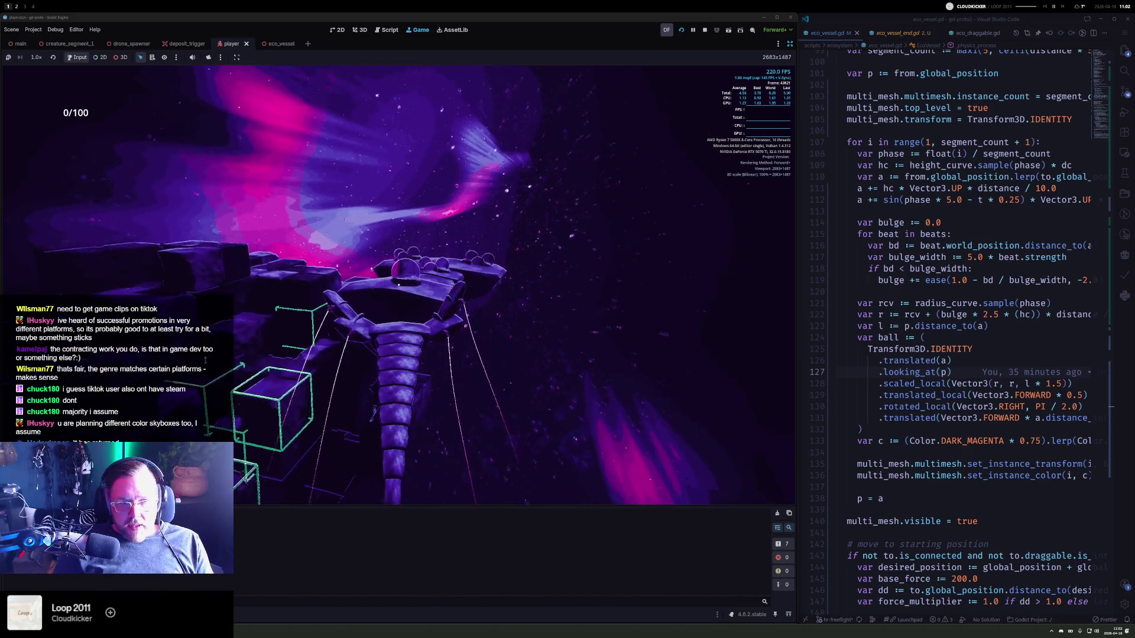
- Stop the play-test with F8, returning to the player creature scene
key(F8)
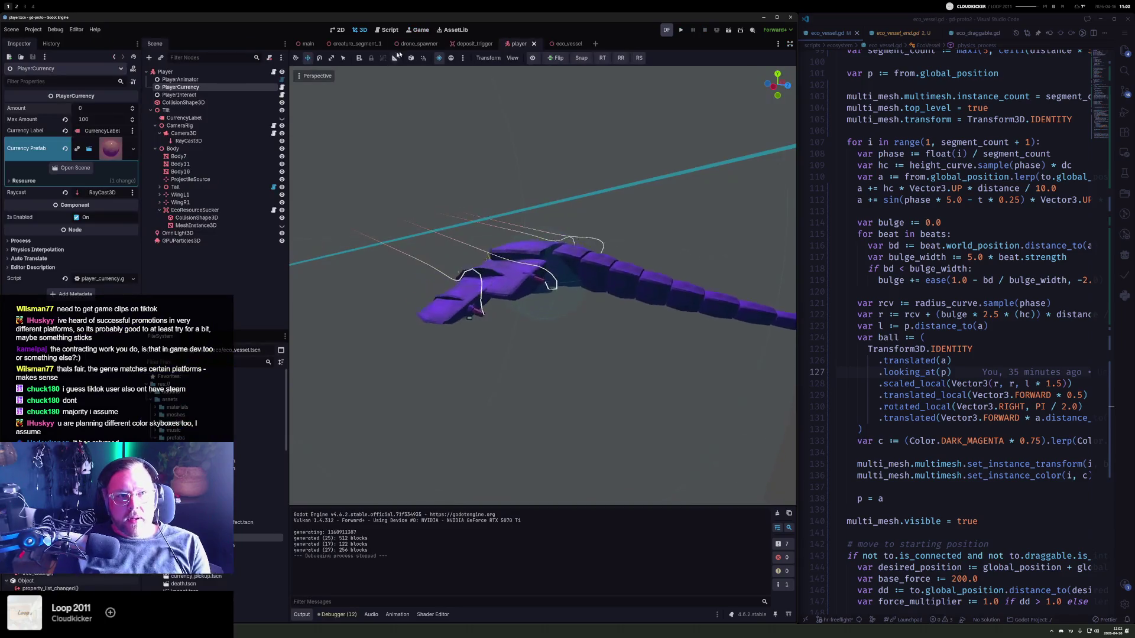
- Set PlayerCurrency's starting Amount to 100 and rerun the game with F5
click(96, 107)
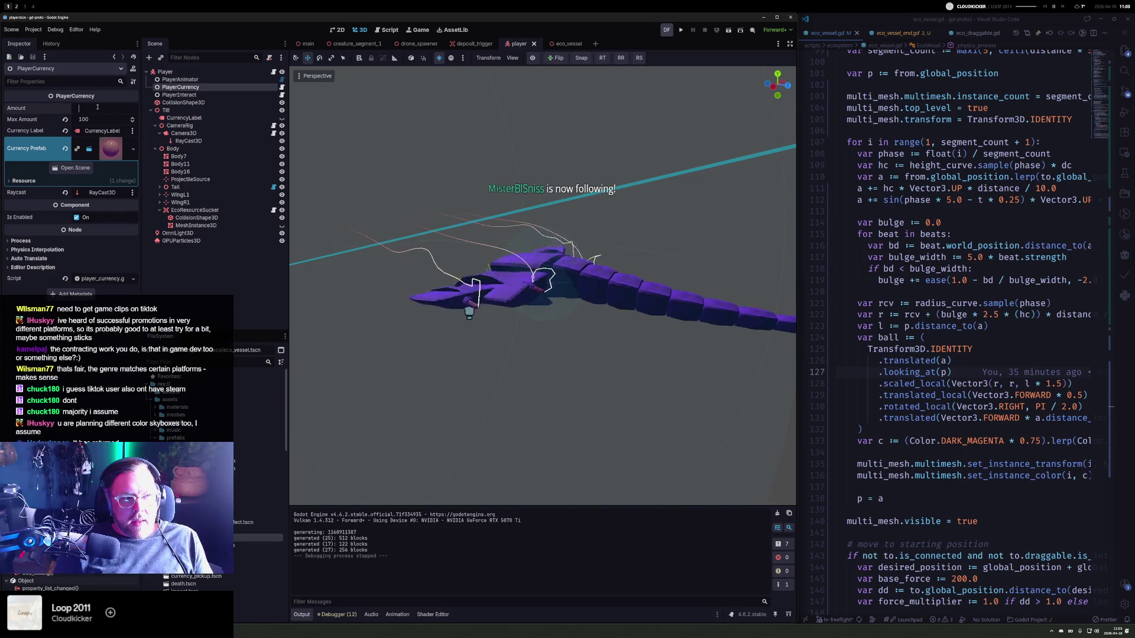
text(100)
key(Return)
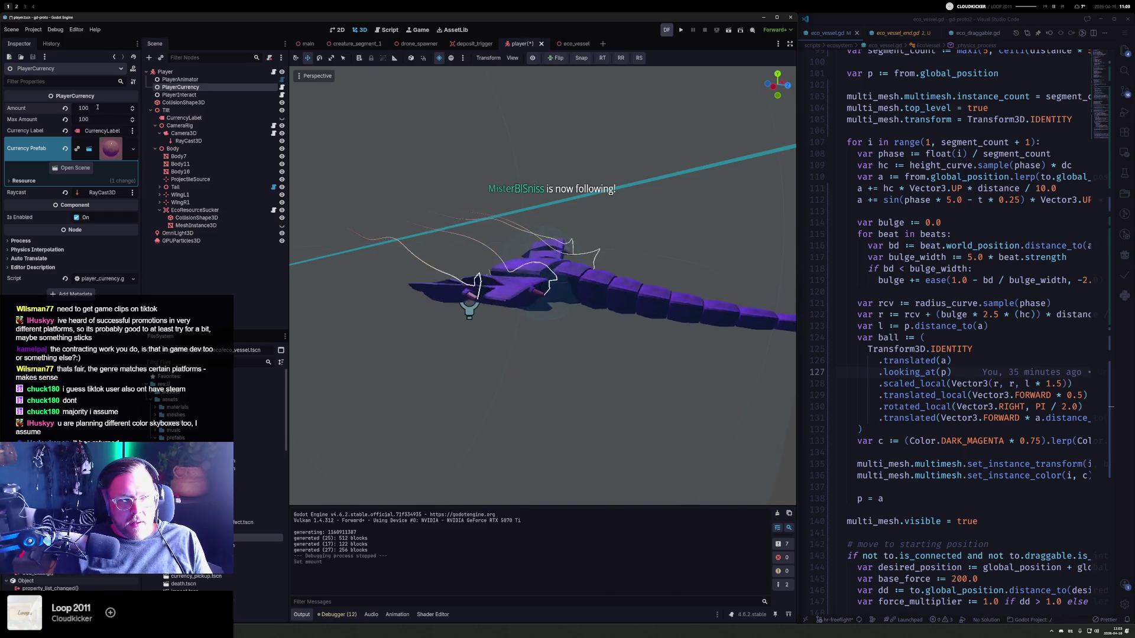
key(F5)
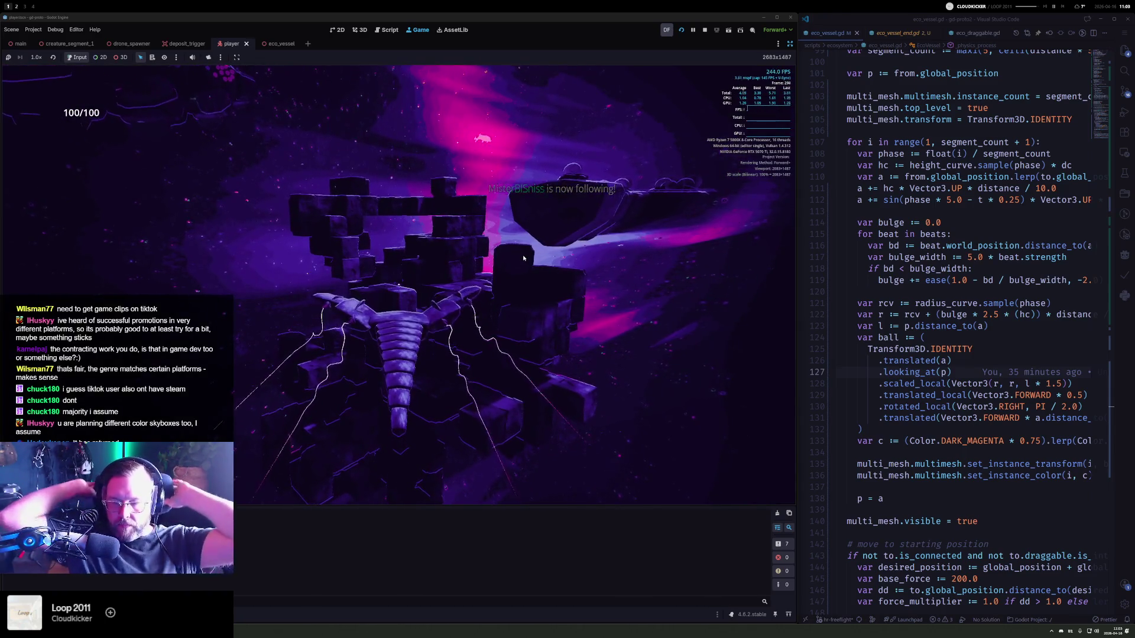
- Focus the game view and deposit currency into the containers on the creature's segments
click(496, 294)
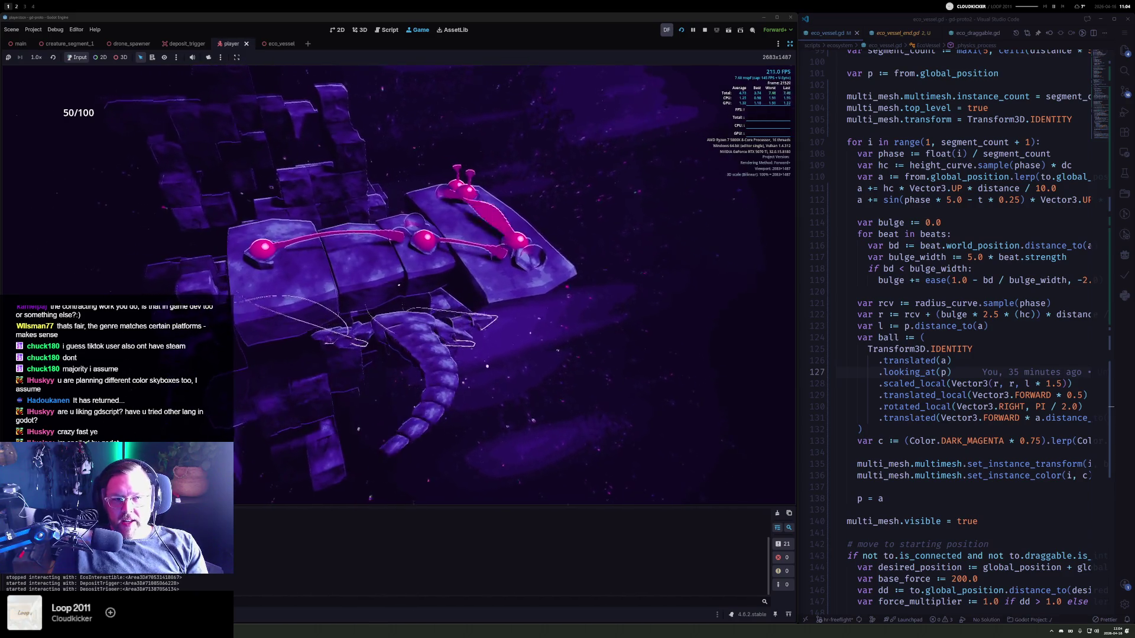
- Multiply the source_mesh.scale pulse on line 94 of eco_vessel.gd by 0.75, then stop the game
click(908, 338)
scroll(908, 337, down, 6)
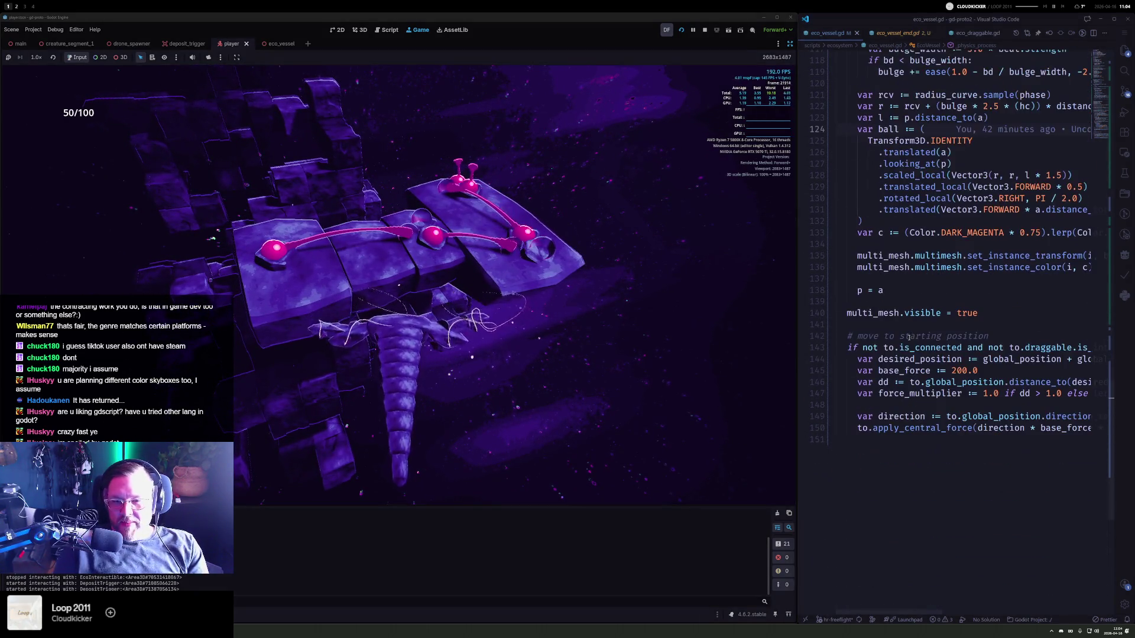
scroll(909, 329, up, 5)
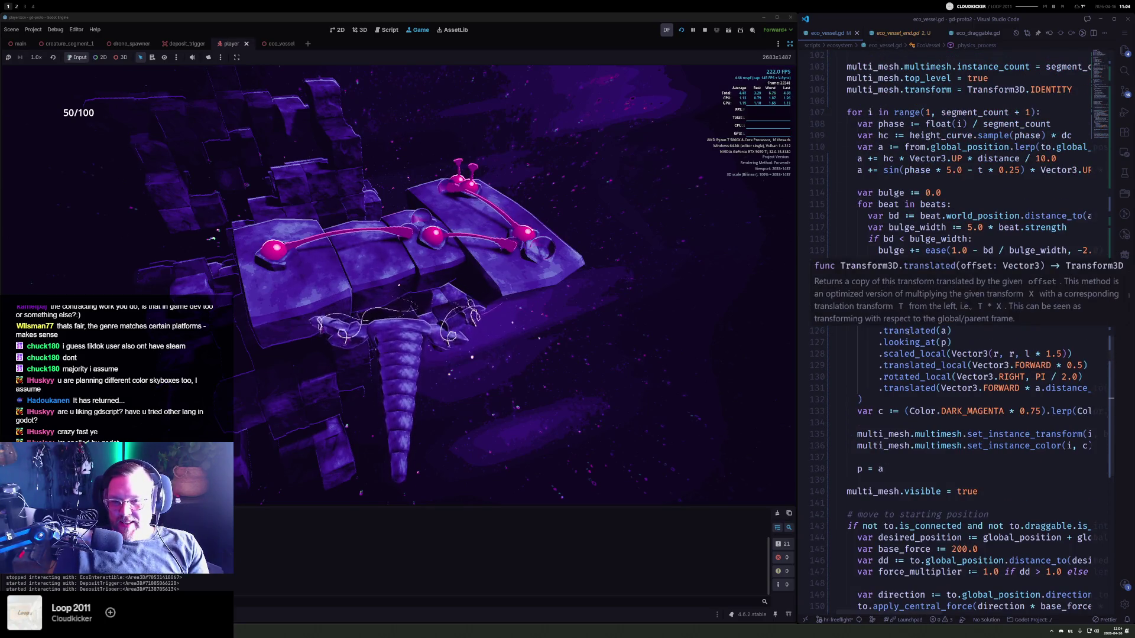
scroll(909, 333, up, 15)
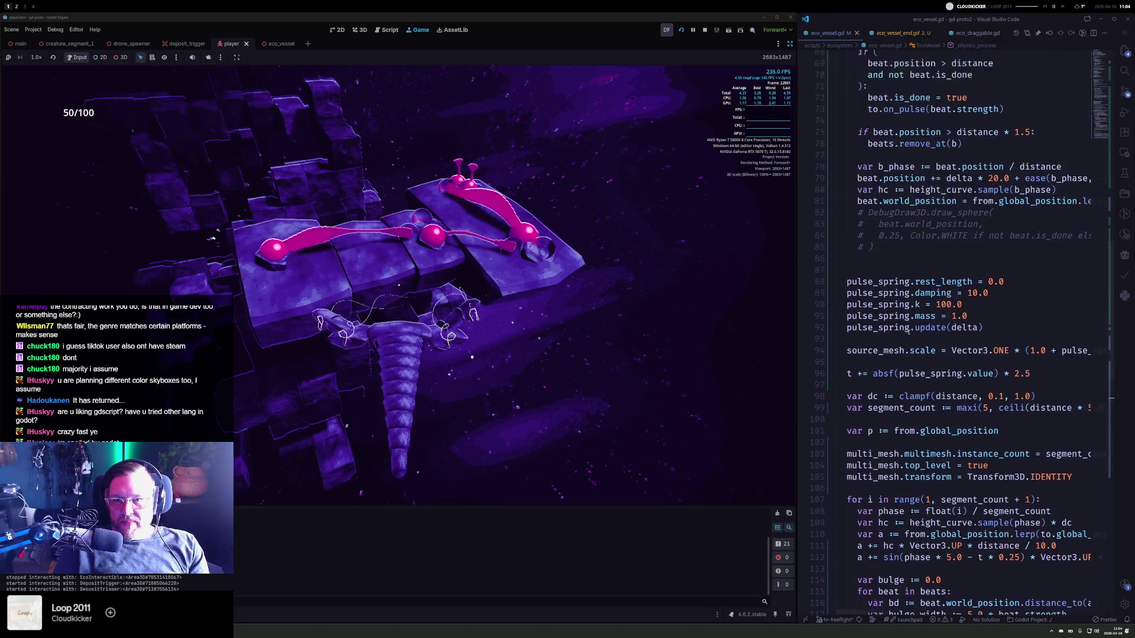
scroll(909, 332, up, 2)
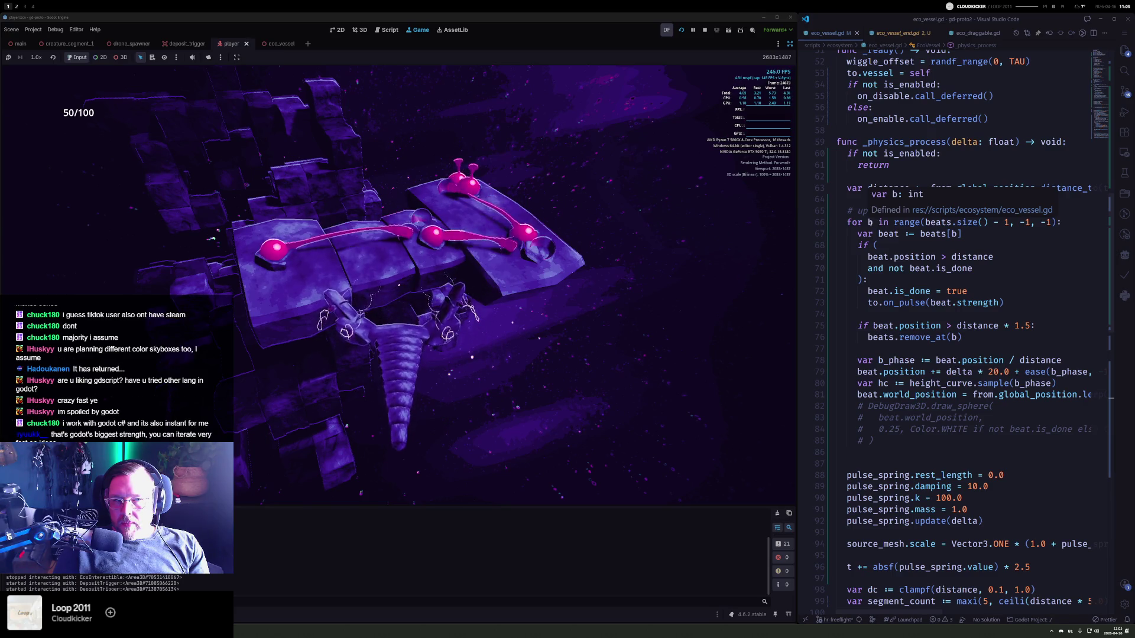
click(927, 247)
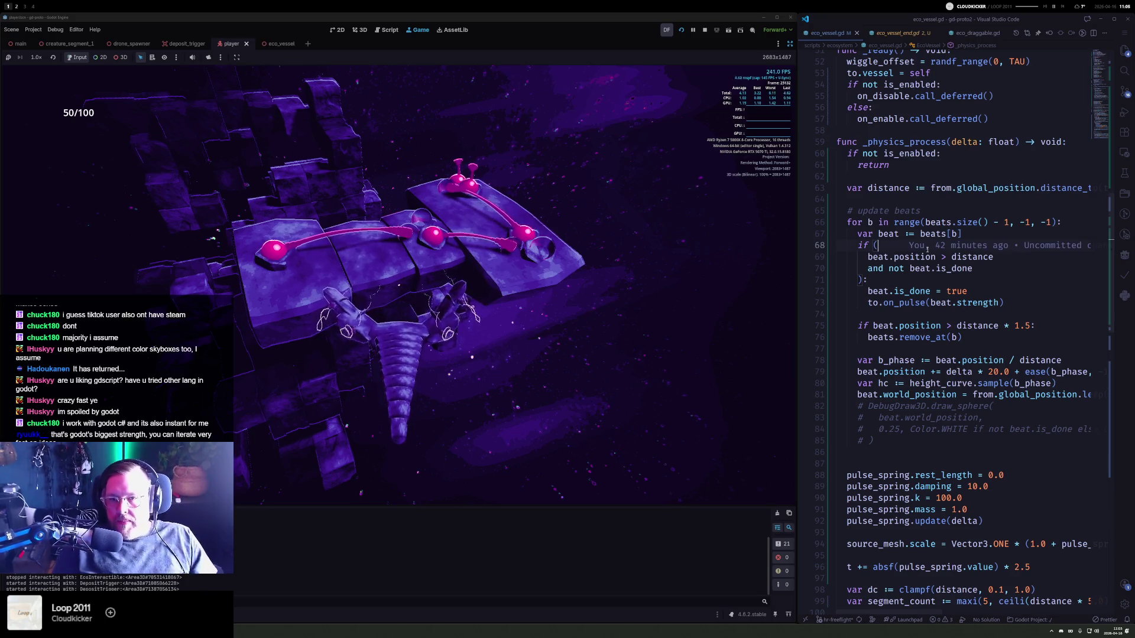
key(Up)
key(Up)
key(Up)
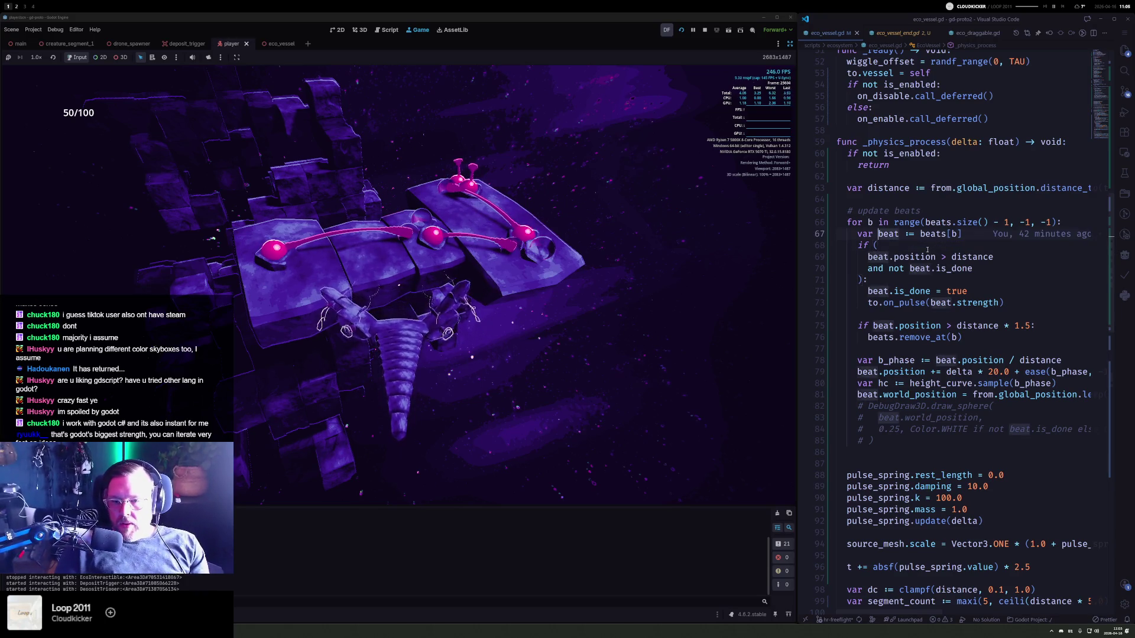
key(Down)
key(Down)
key(Down)
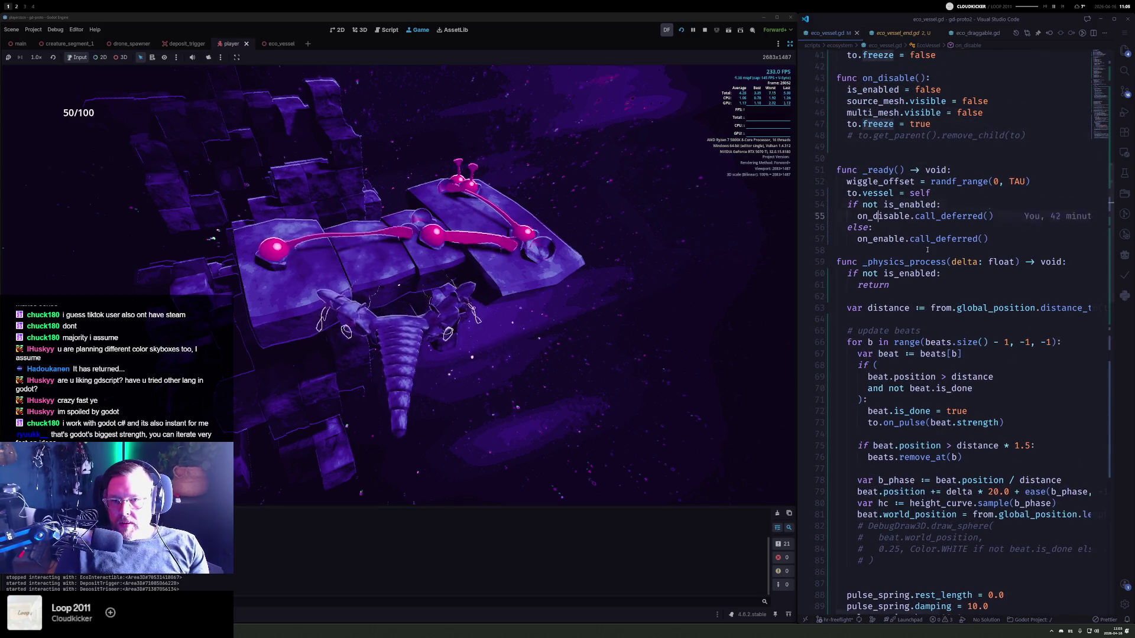
key(Down)
key(Down)
key(Down)
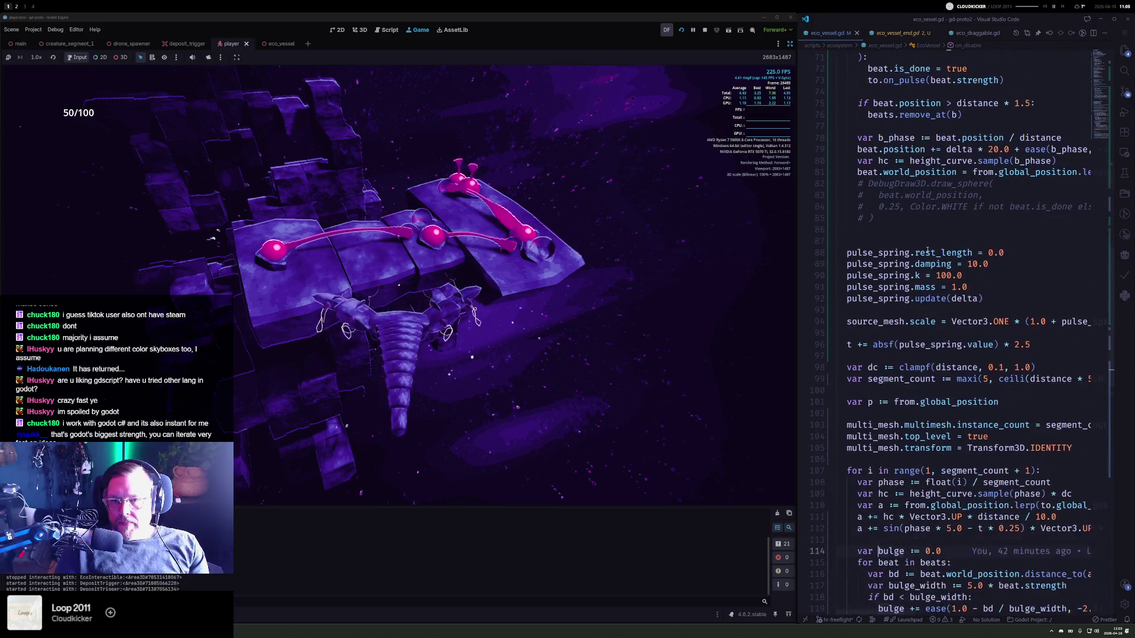
key(Up)
key(Up)
key(Up)
key(End)
text(* 0.5)
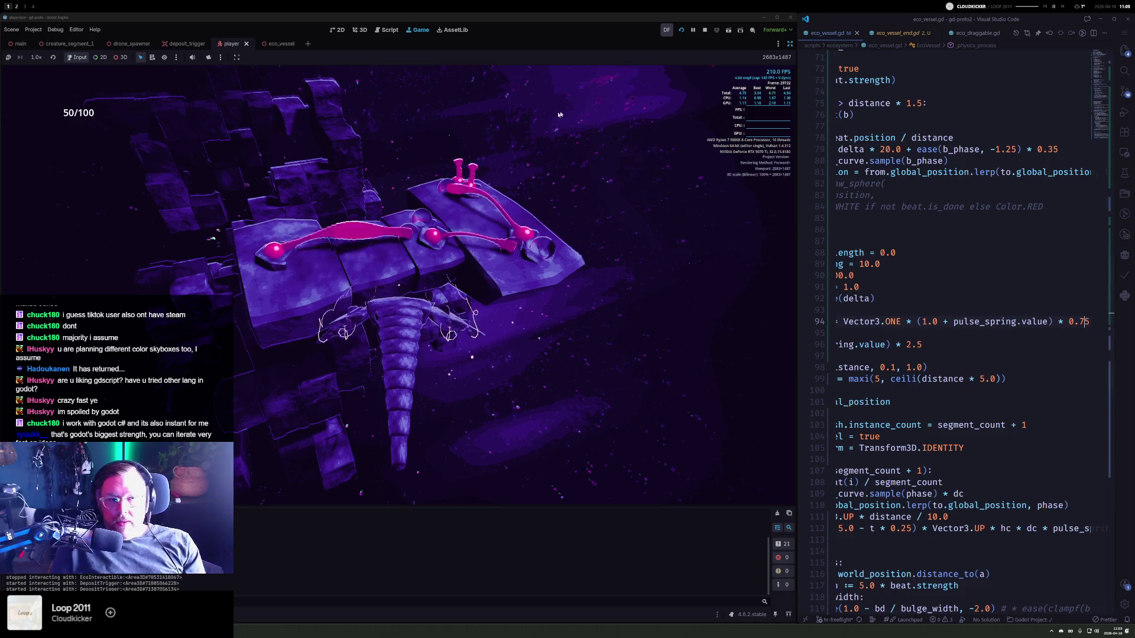
click(704, 31)
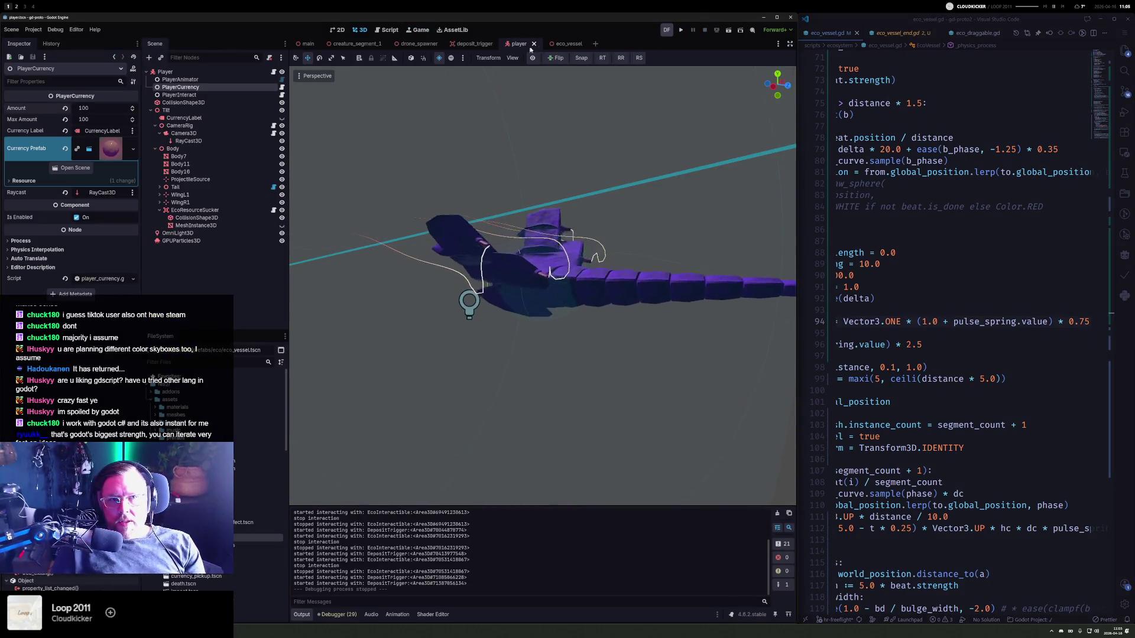
- In the eco_vessel scene, save the Material Override as assets/materials/vessel.tres
click(561, 44)
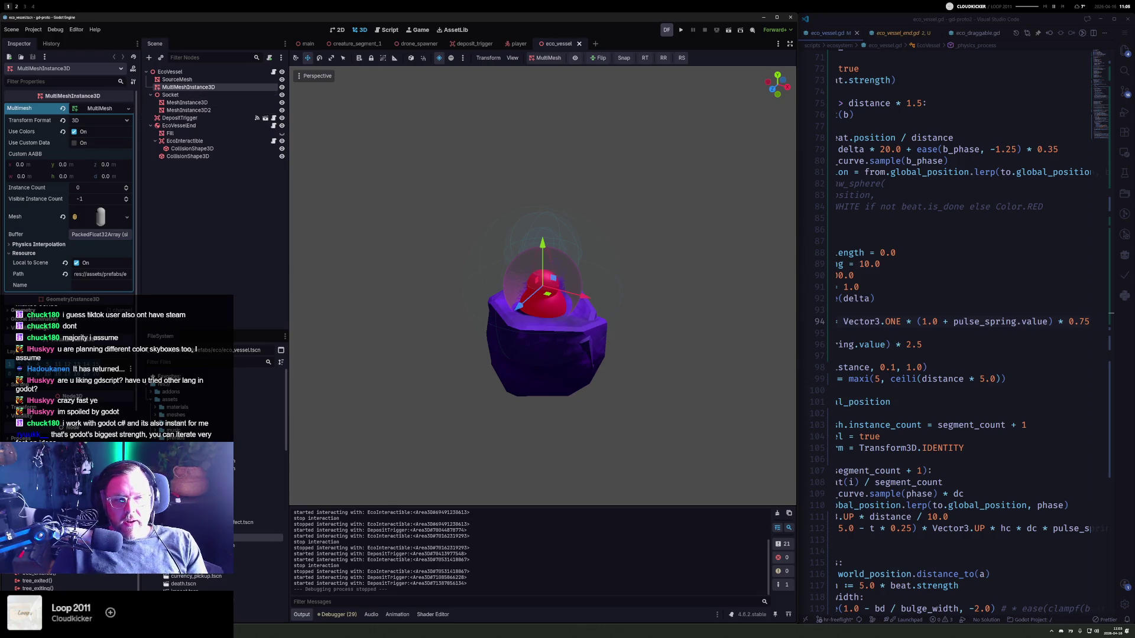
click(101, 326)
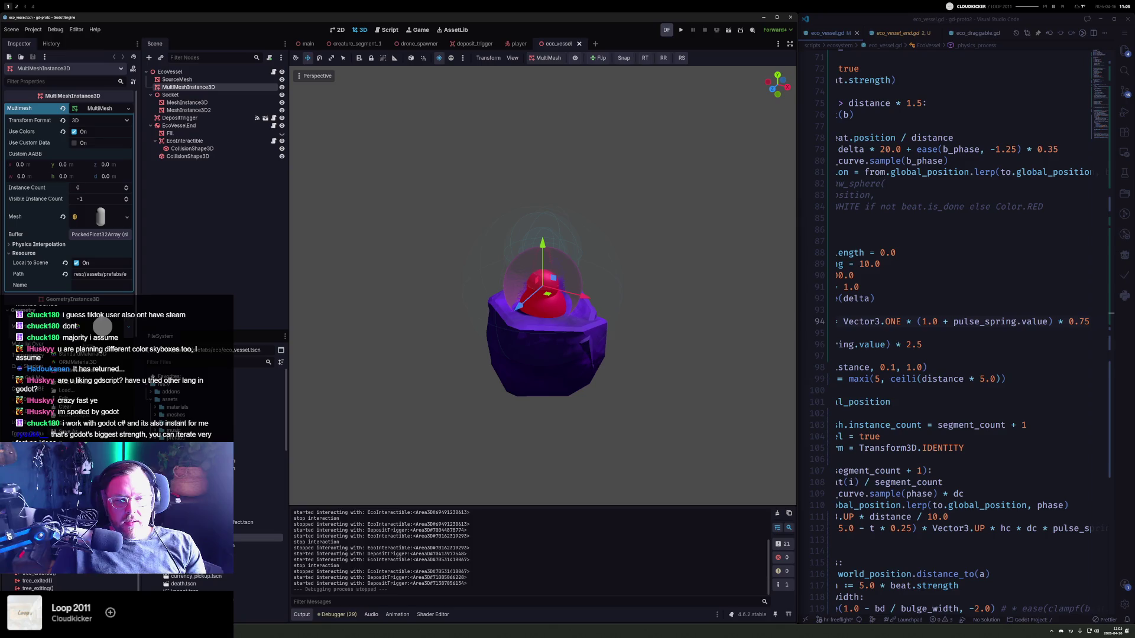
click(83, 362)
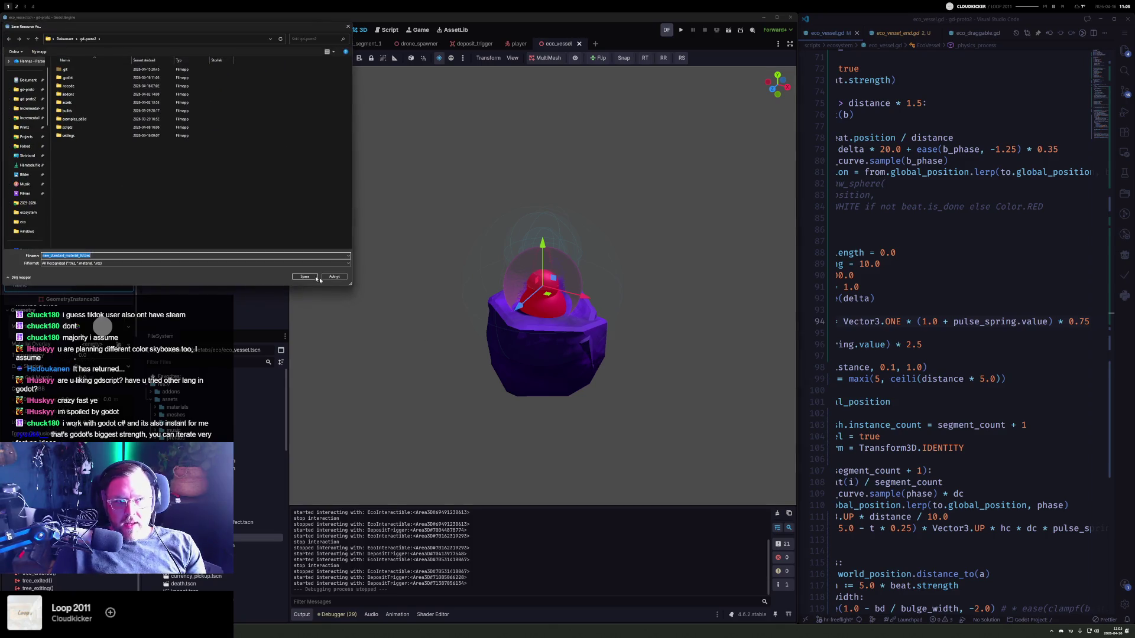
double_click(87, 93)
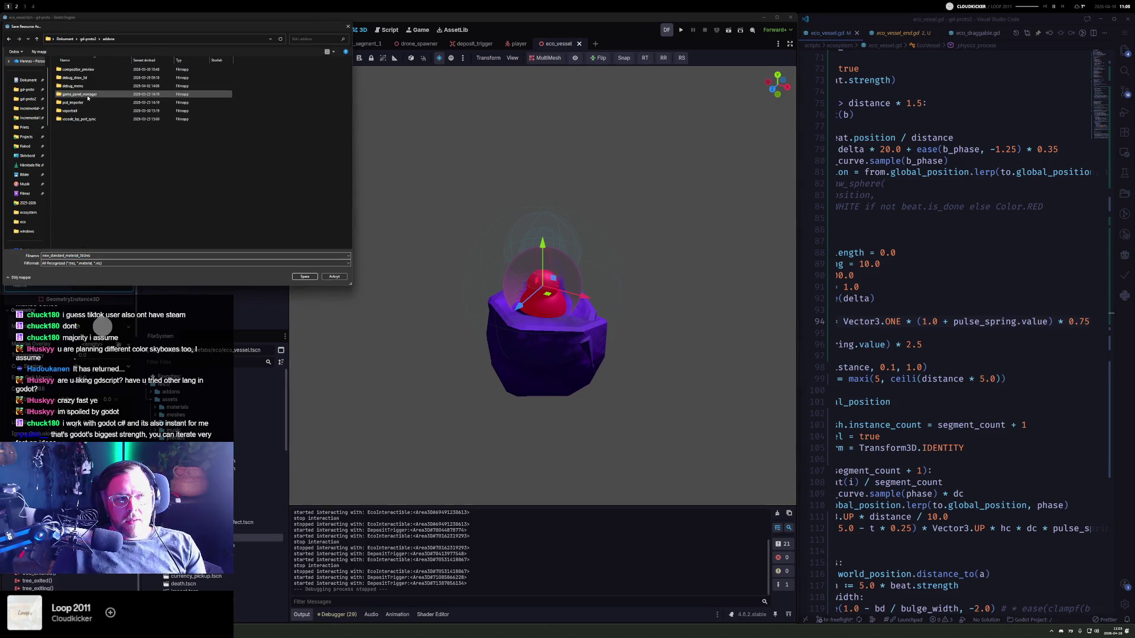
click(89, 39)
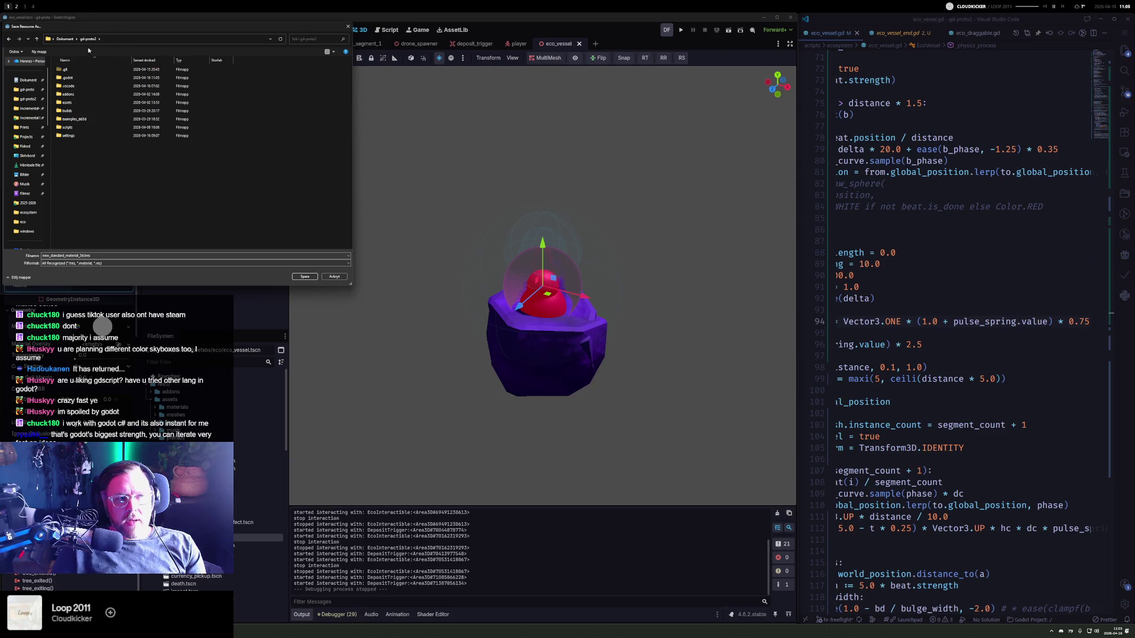
double_click(74, 94)
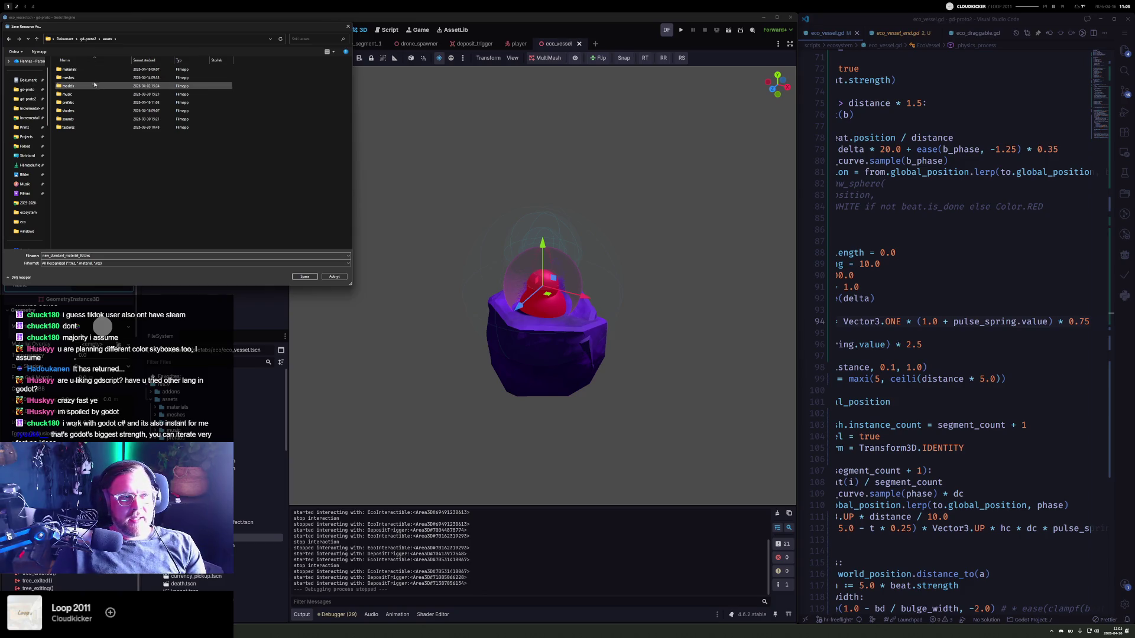
double_click(74, 69)
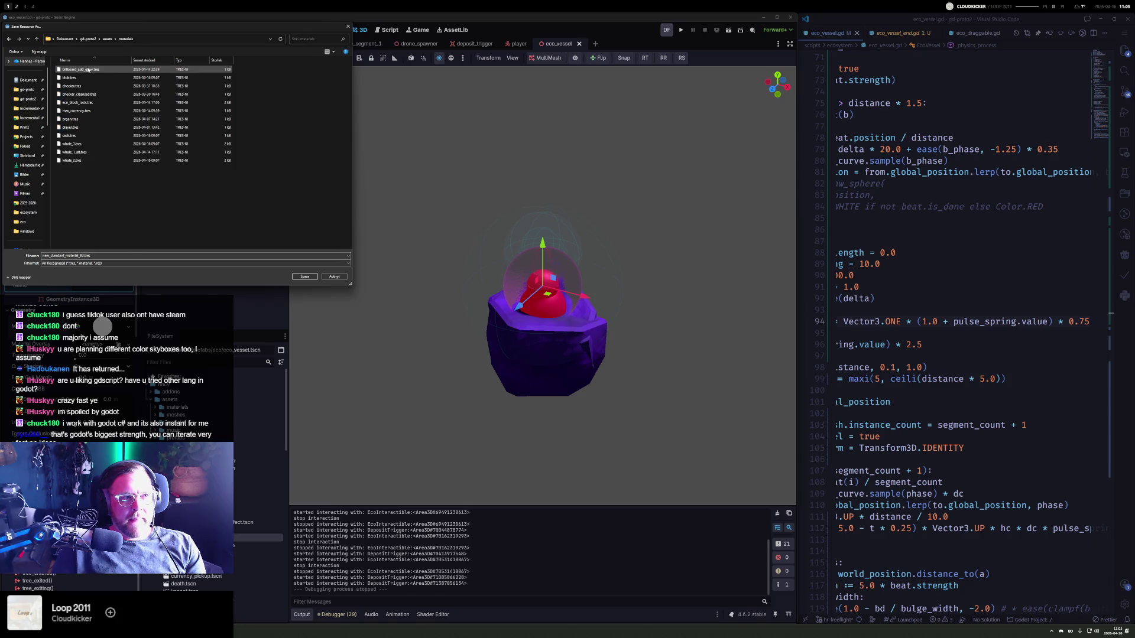
double_click(121, 255)
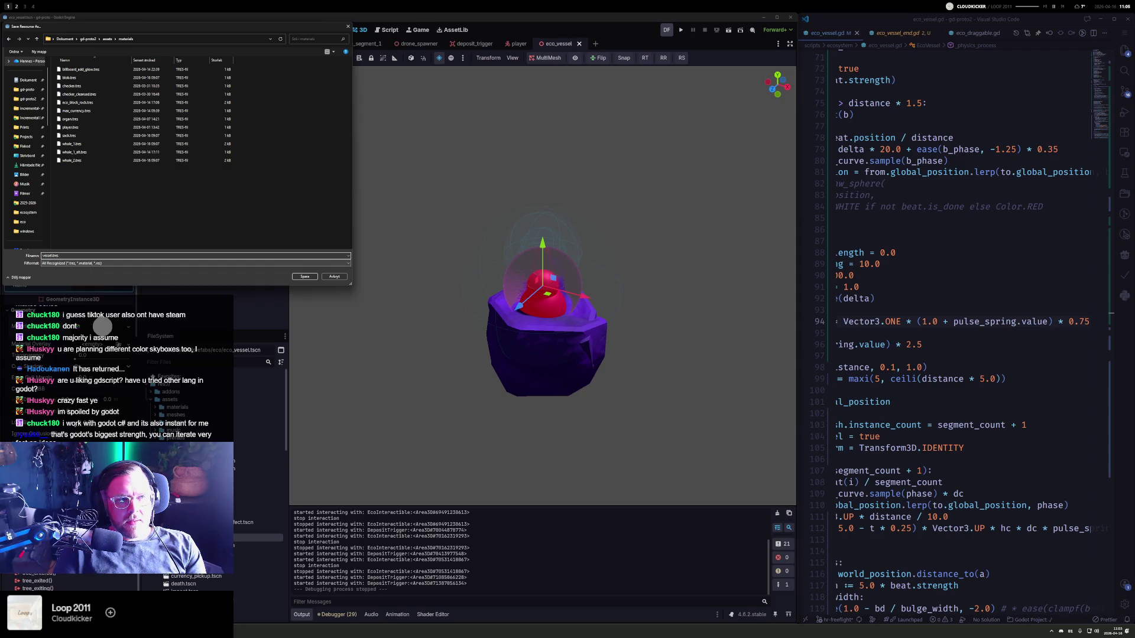
key(Return)
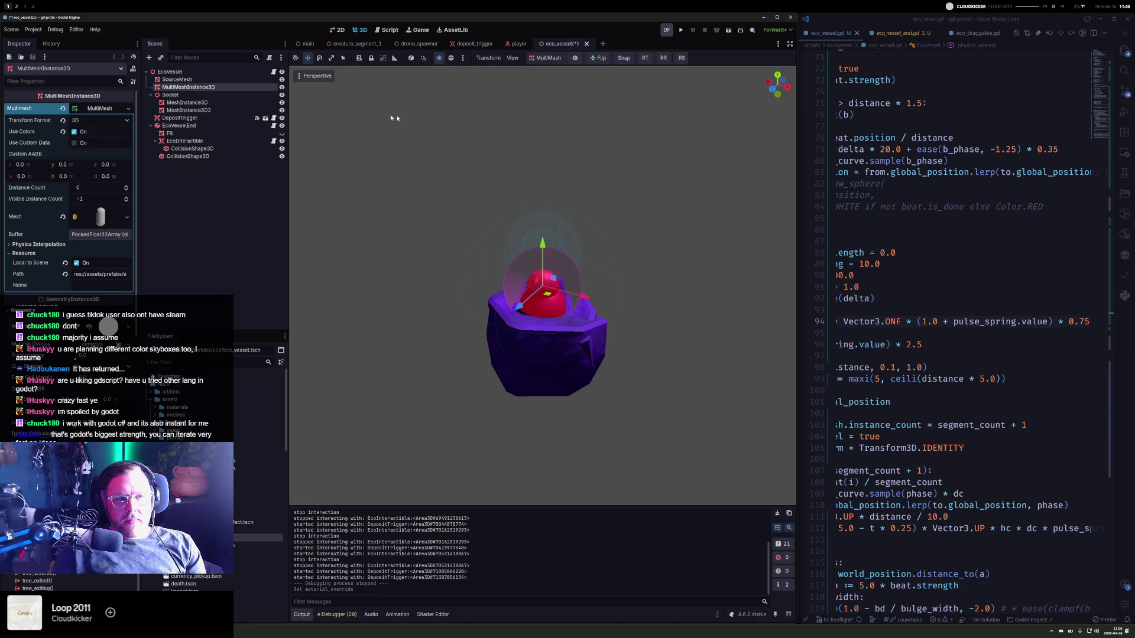
- Quick-load vessel.tres as the Material Override for both Fill and SourceMesh
click(198, 133)
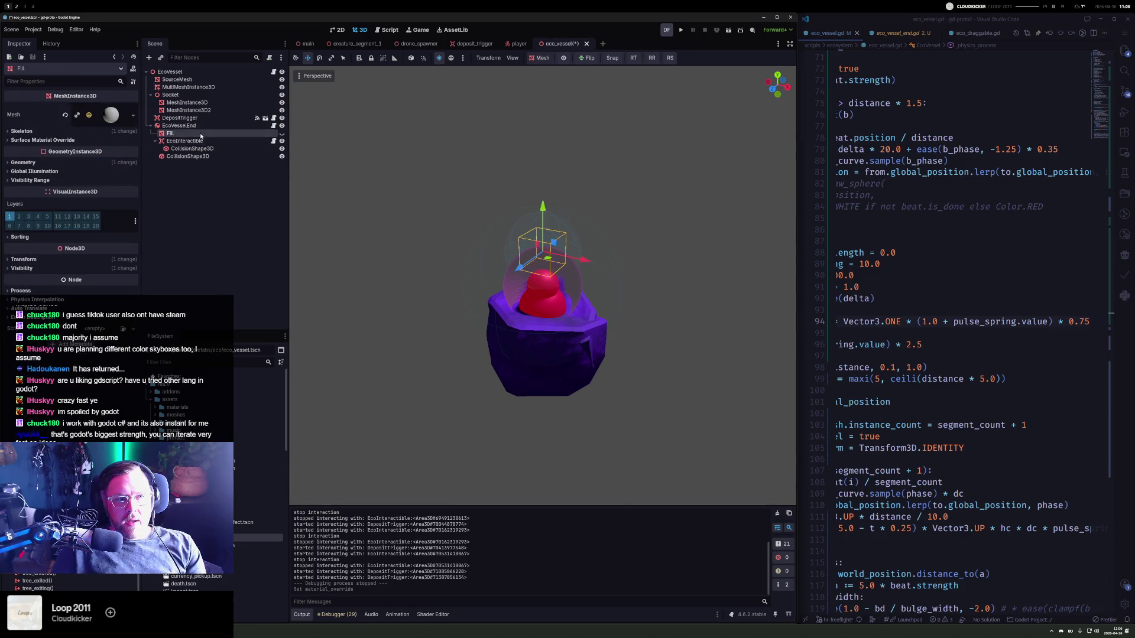
ctrl+click(177, 79)
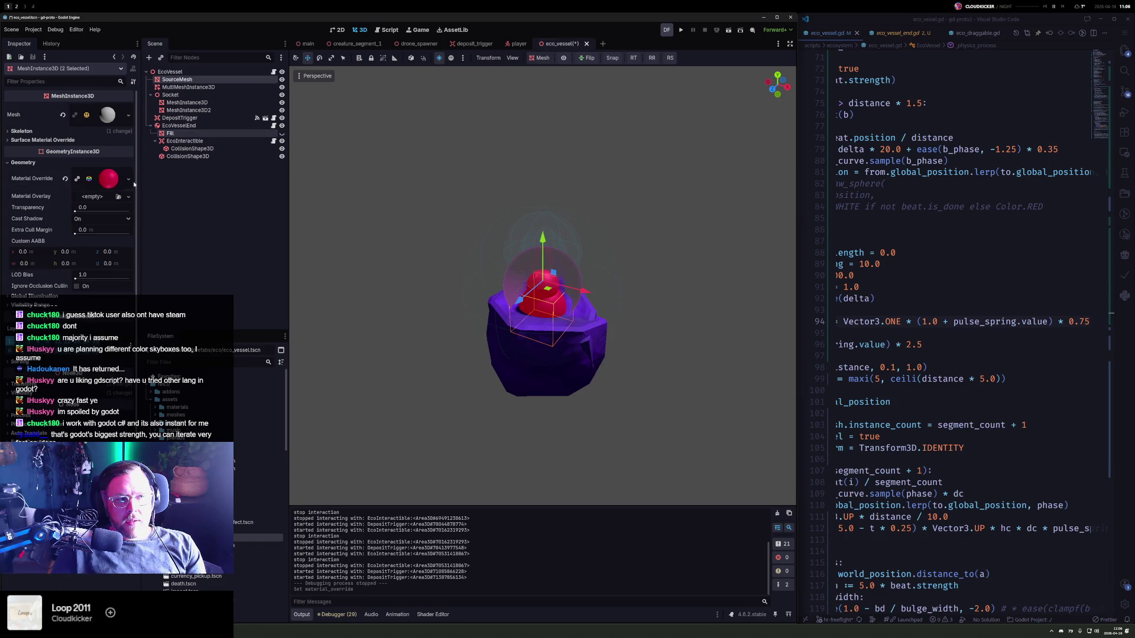
click(128, 178)
click(104, 235)
text(vesse)
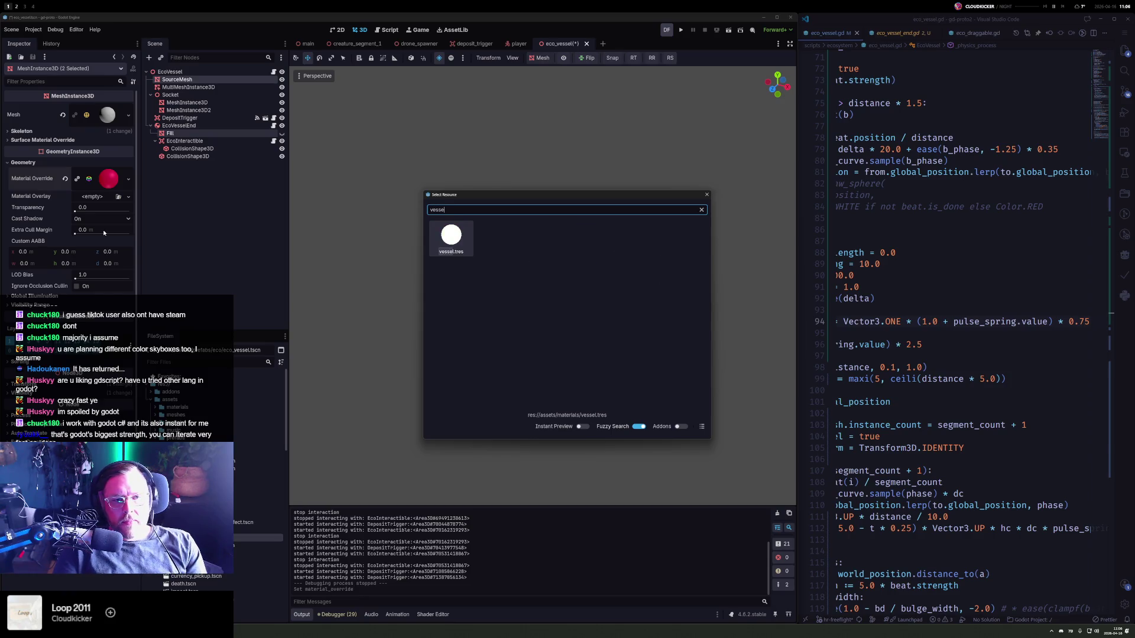
key(Return)
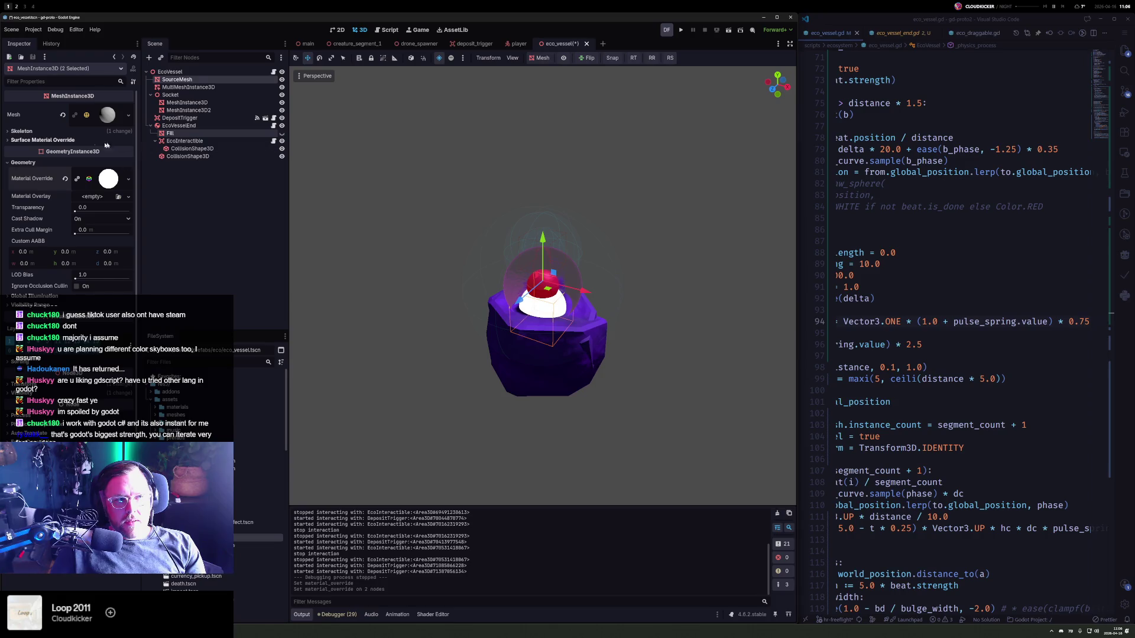
- Review SourceMesh's geometry settings, then select the EcoVesselEnd node
click(177, 79)
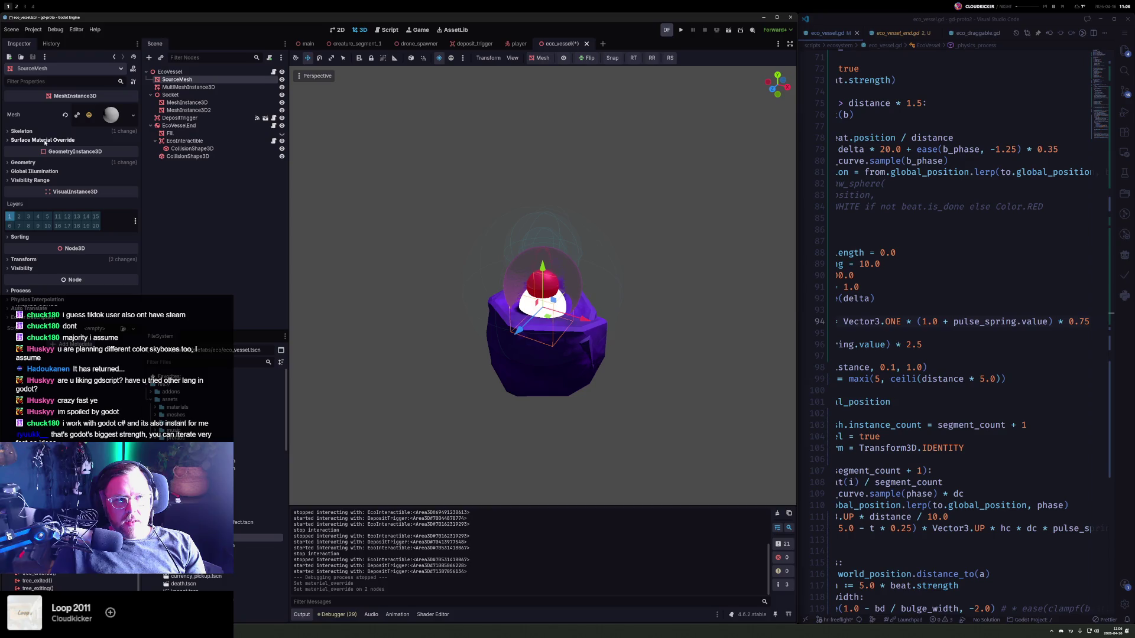
click(24, 162)
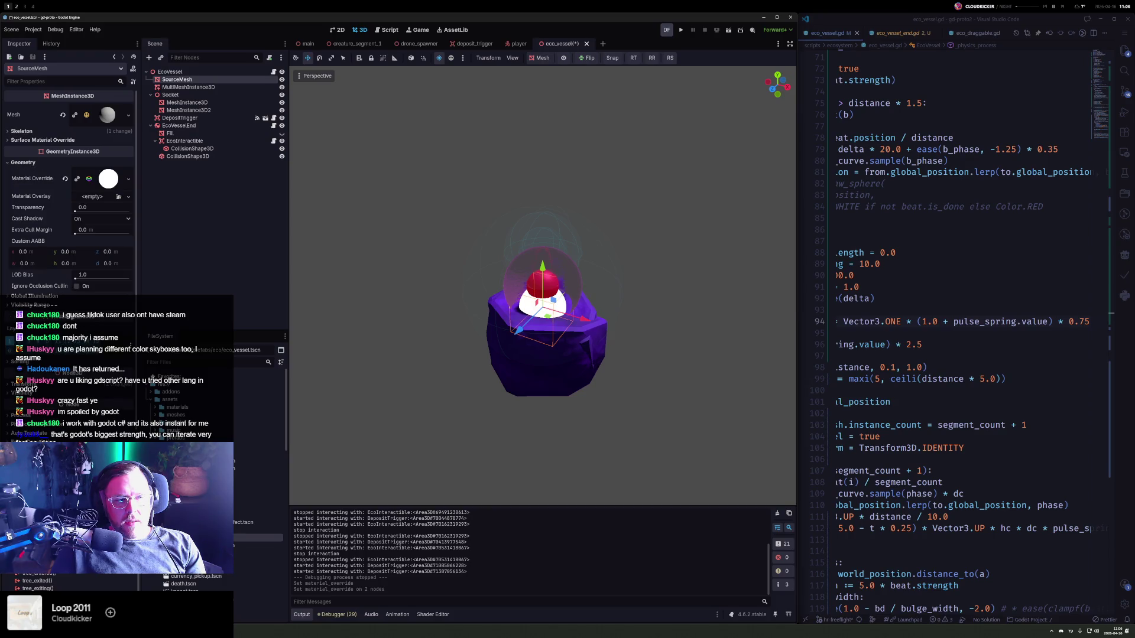
click(53, 162)
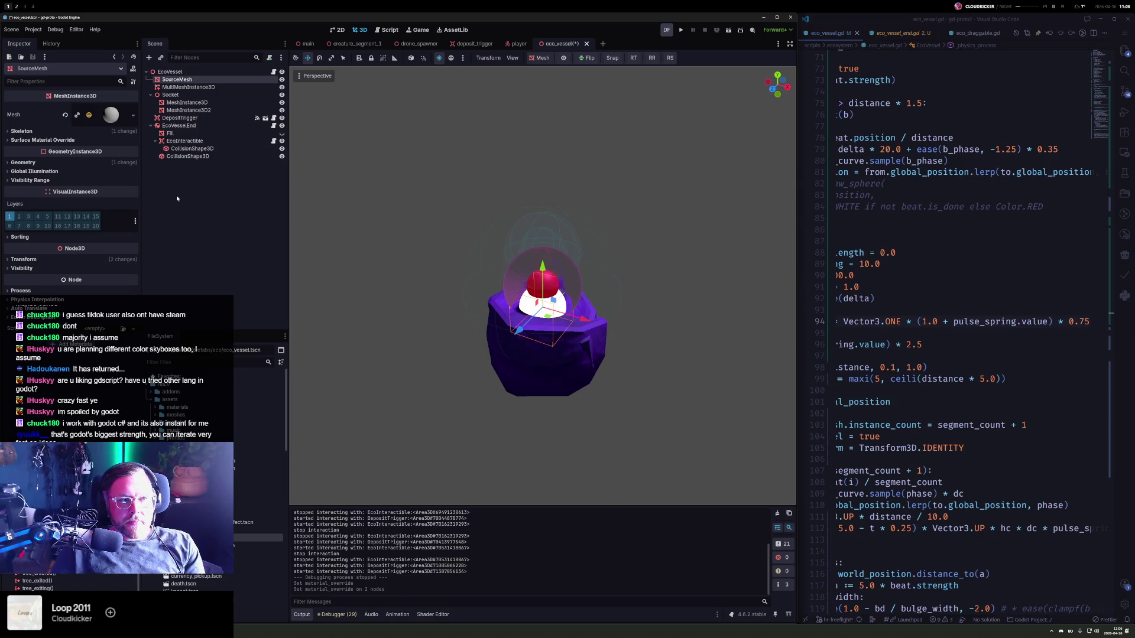
click(189, 126)
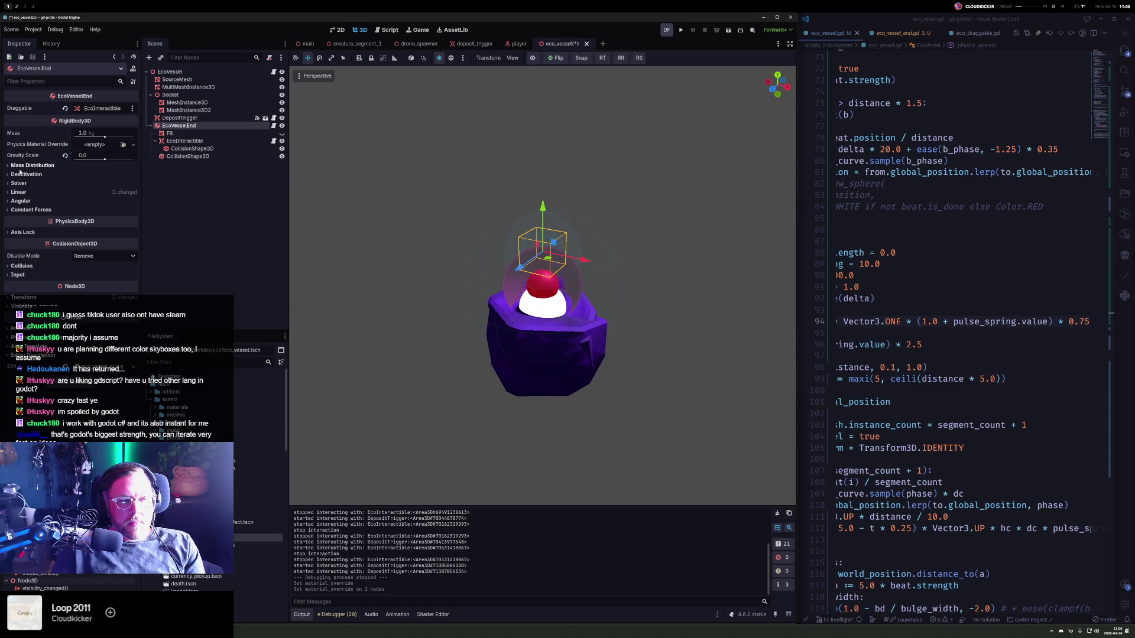
- Check the Material Override in Fill's geometry settings
click(170, 133)
click(23, 162)
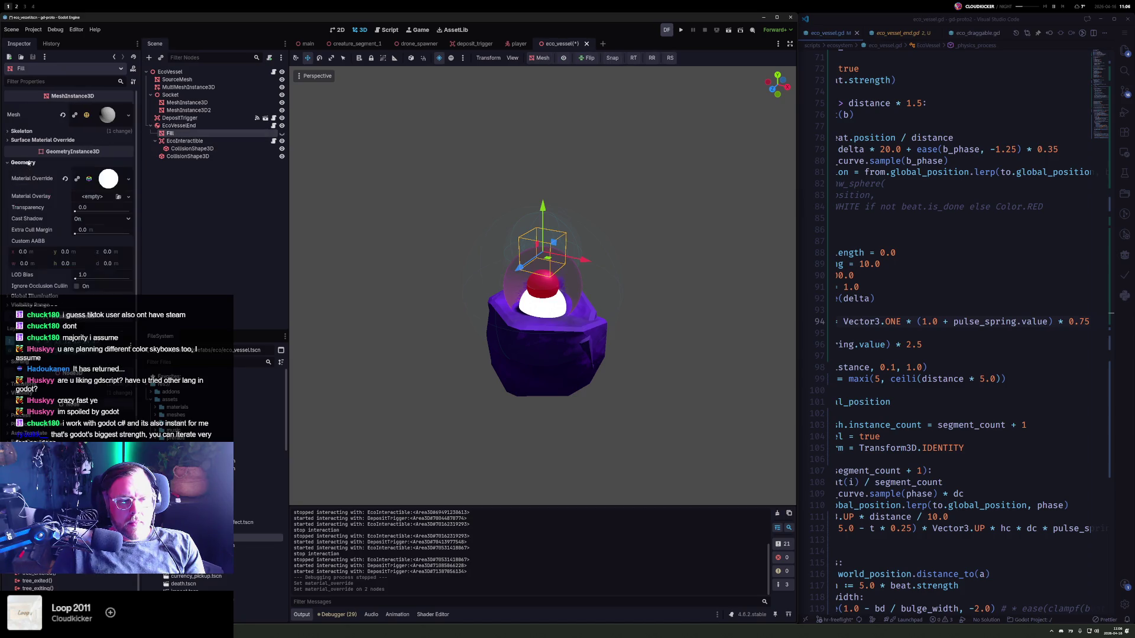
click(123, 179)
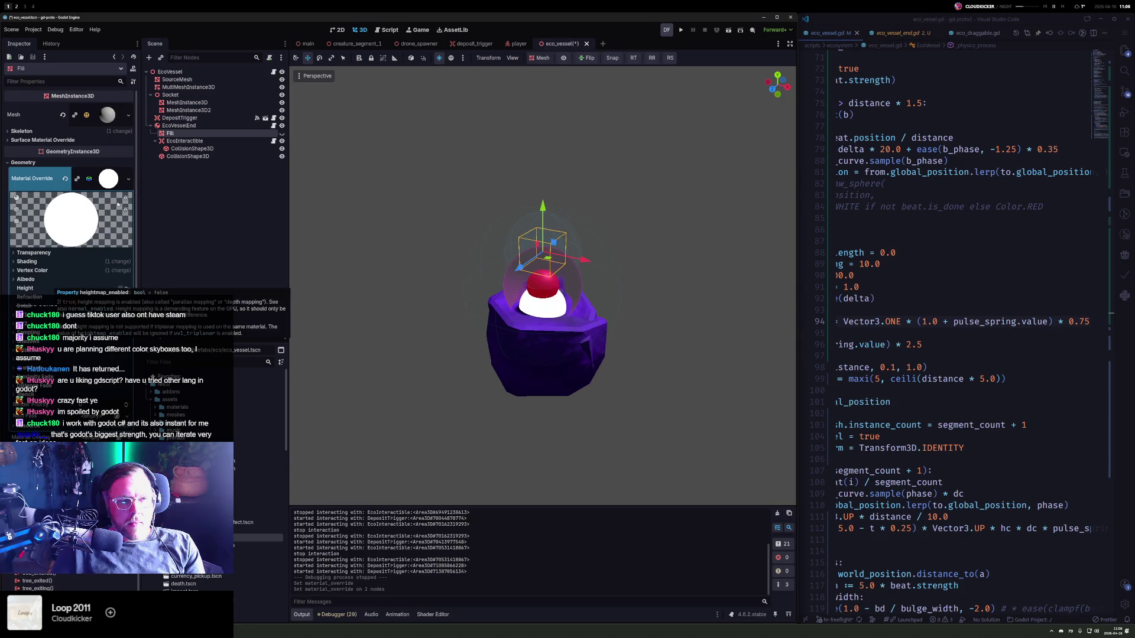
click(130, 180)
click(244, 179)
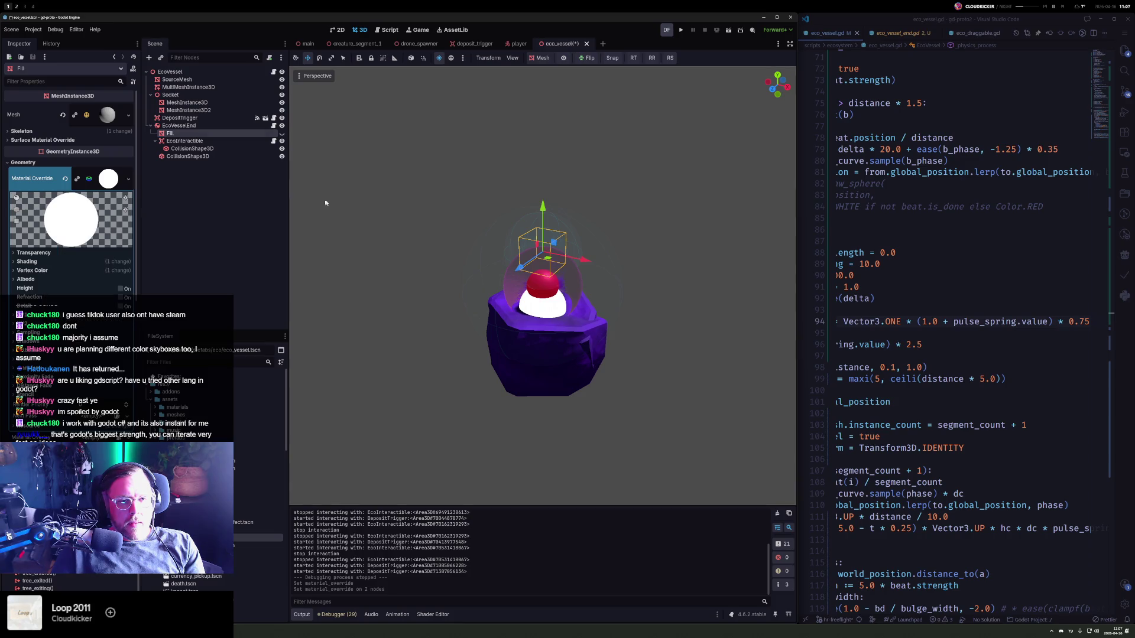
- Select DepositTrigger, run the current scene to play-test the vessel, then stop it
click(559, 289)
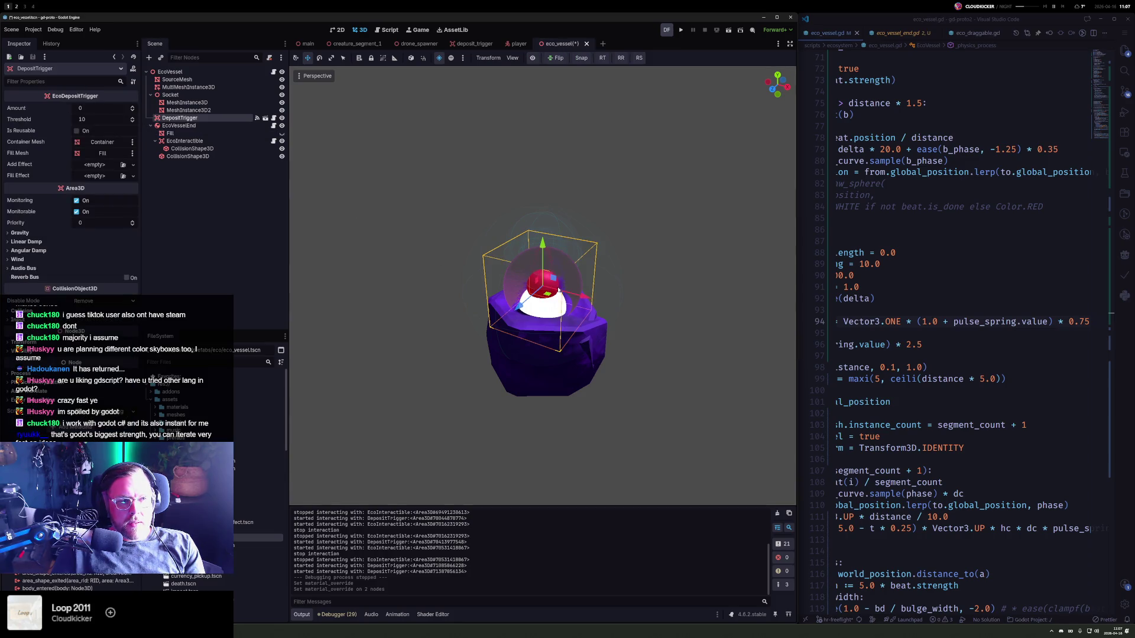
click(681, 29)
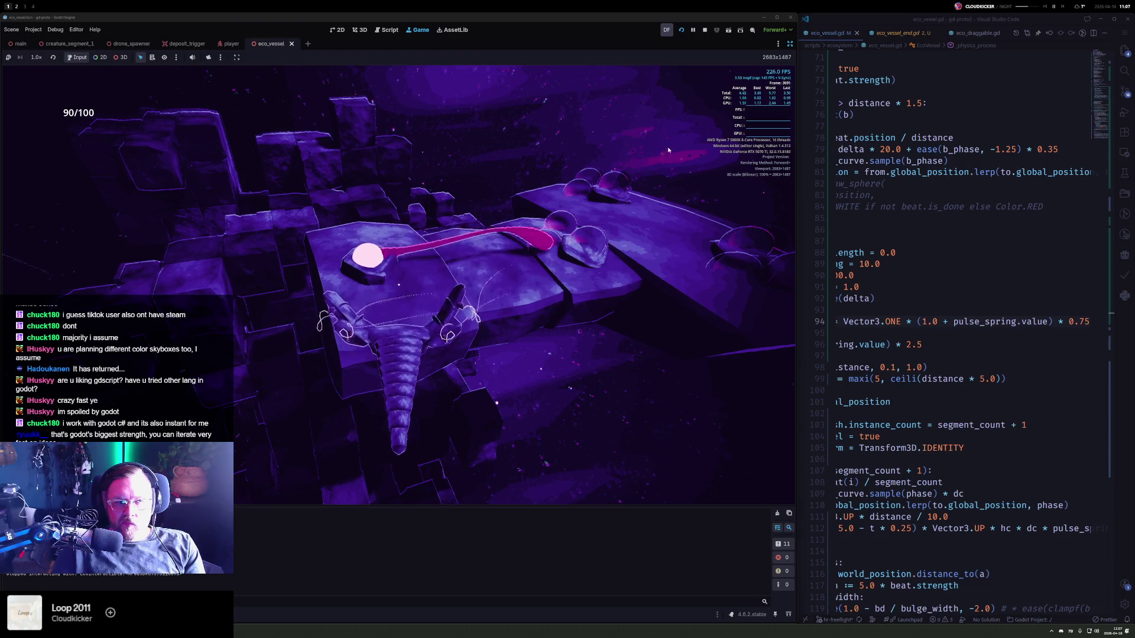
click(705, 30)
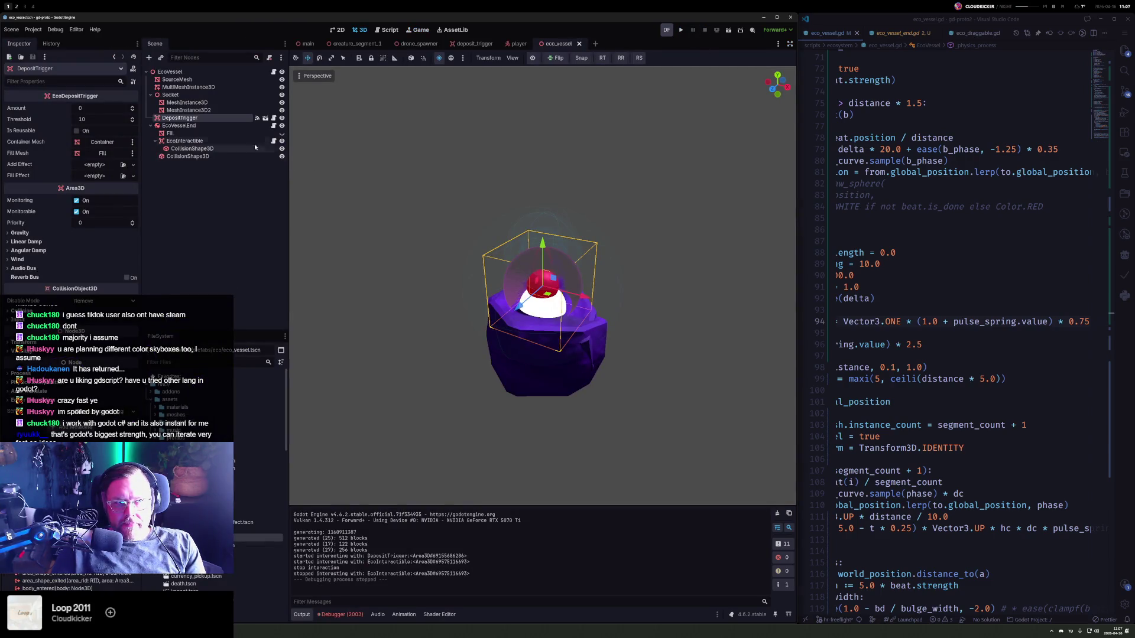
- Make SourceMesh's material override unique and change its albedo colour to red
click(187, 80)
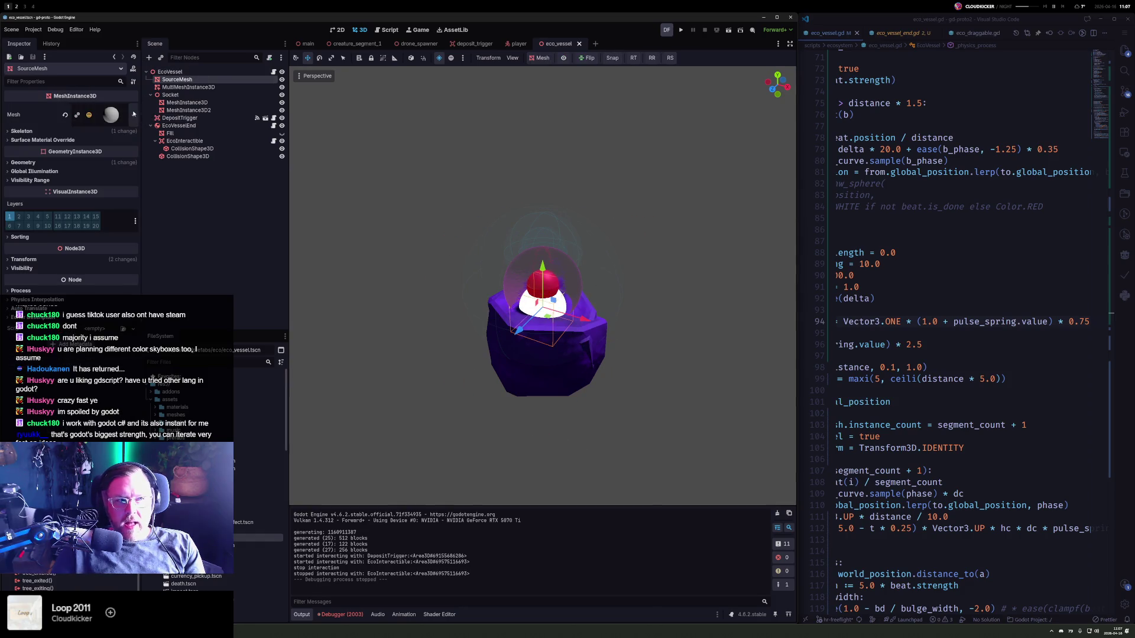
click(24, 162)
click(128, 178)
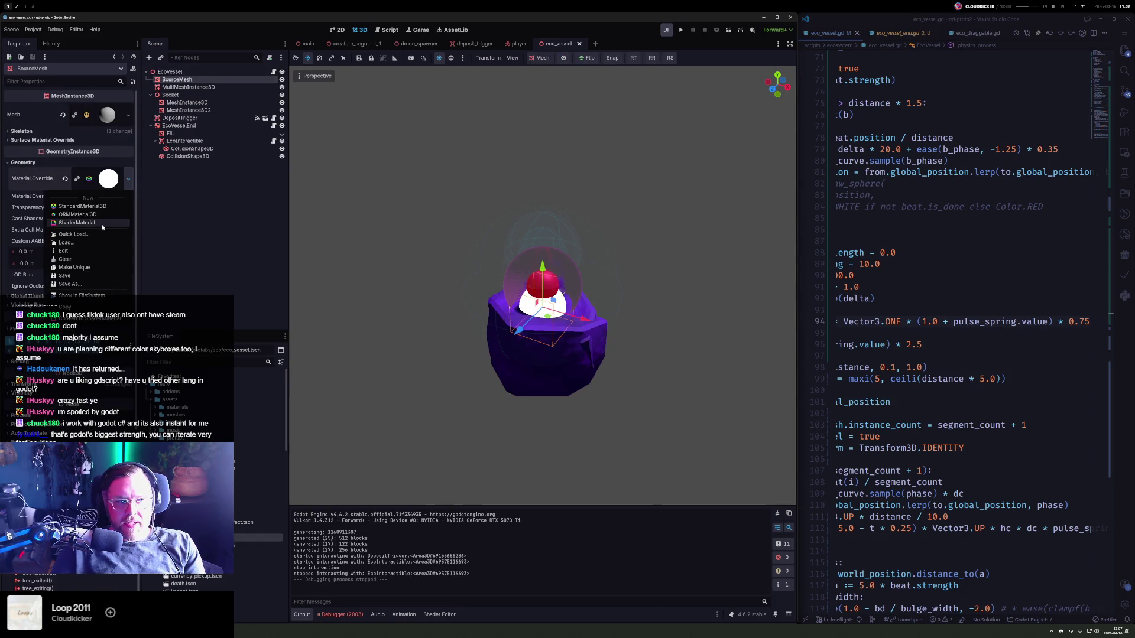
click(74, 267)
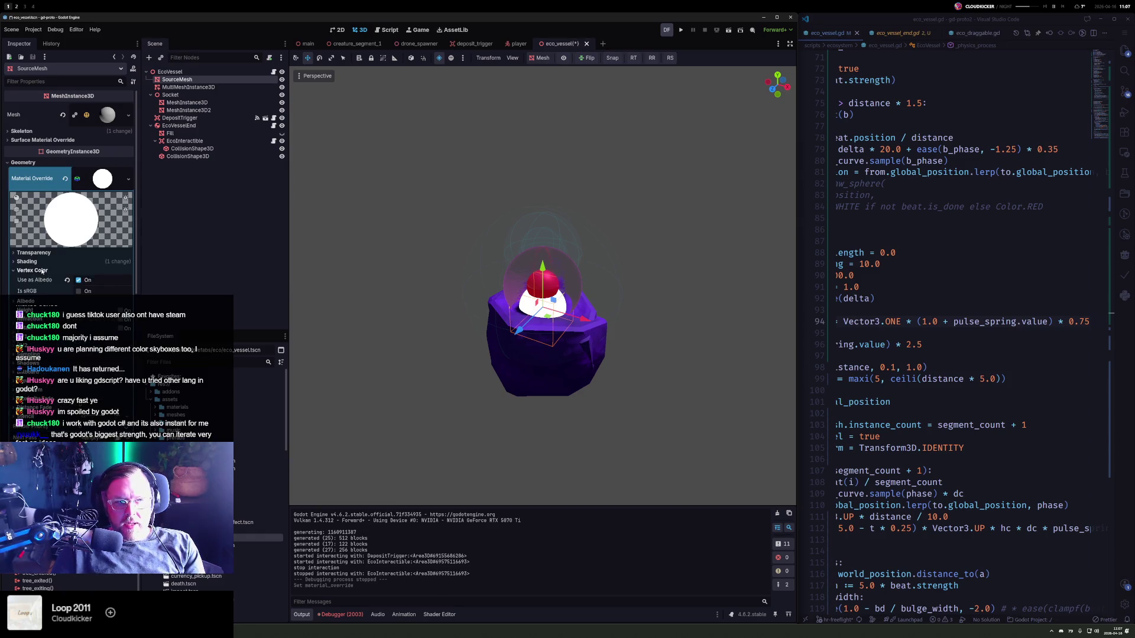
click(42, 271)
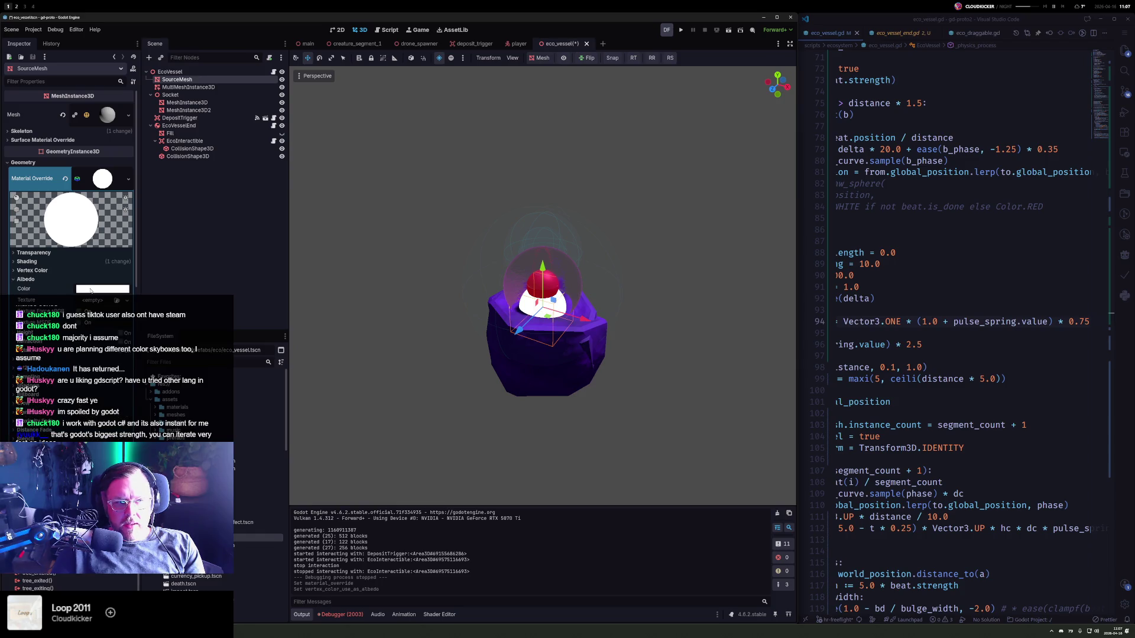
click(26, 279)
click(133, 334)
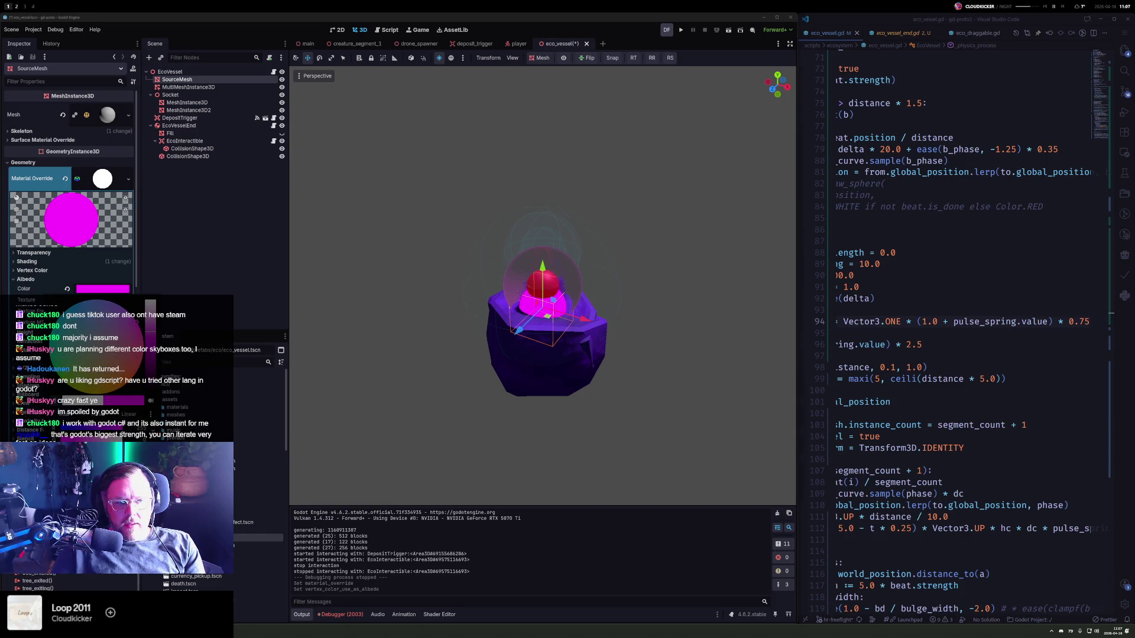
drag(138, 320, 137, 369)
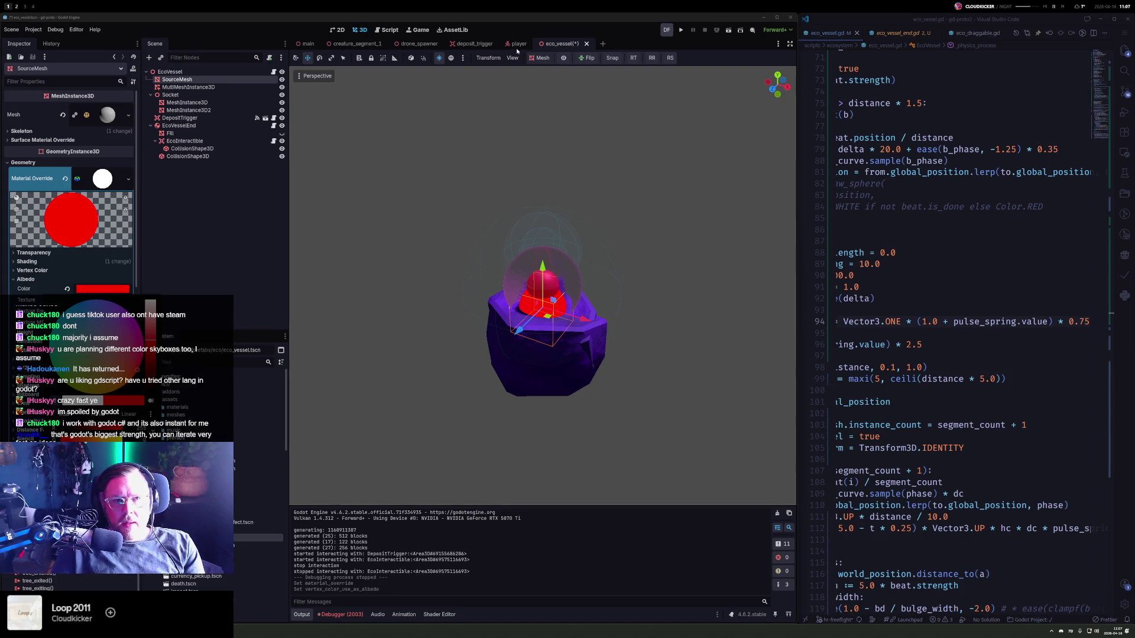
click(555, 59)
- Enable the preview environment, darken the red albedo, and run the project
click(564, 58)
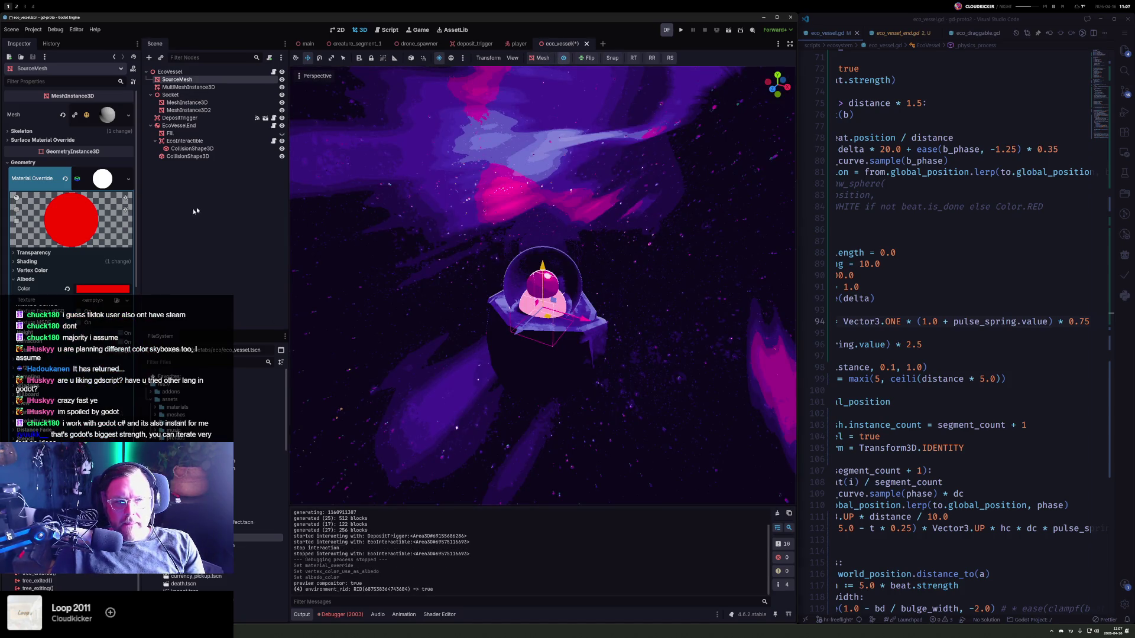
click(102, 289)
drag(153, 337, 153, 356)
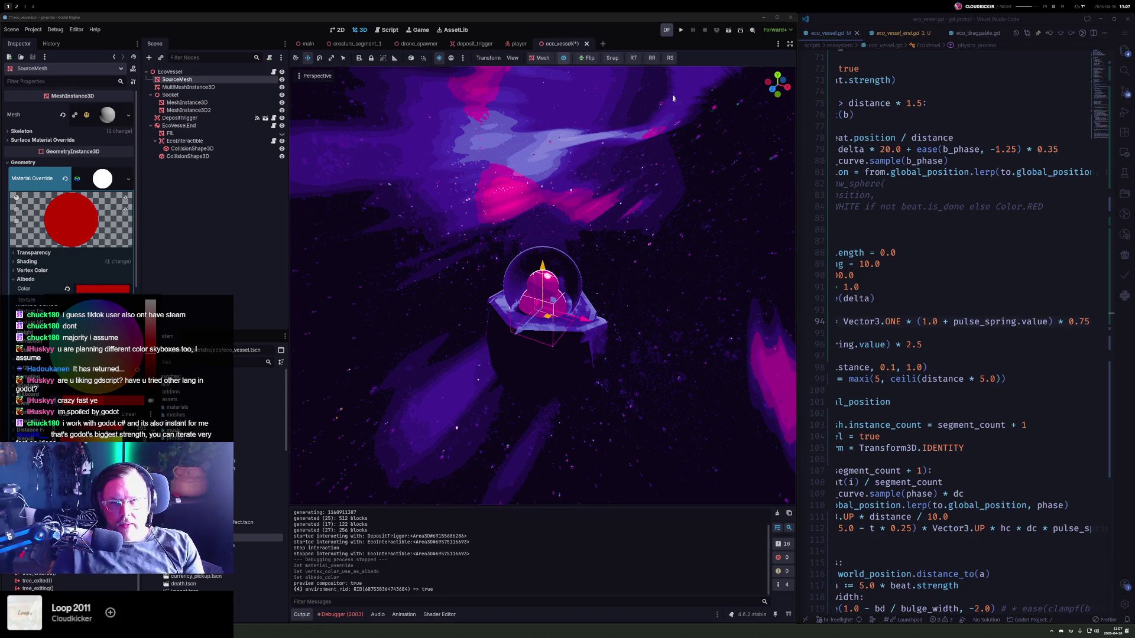
click(681, 30)
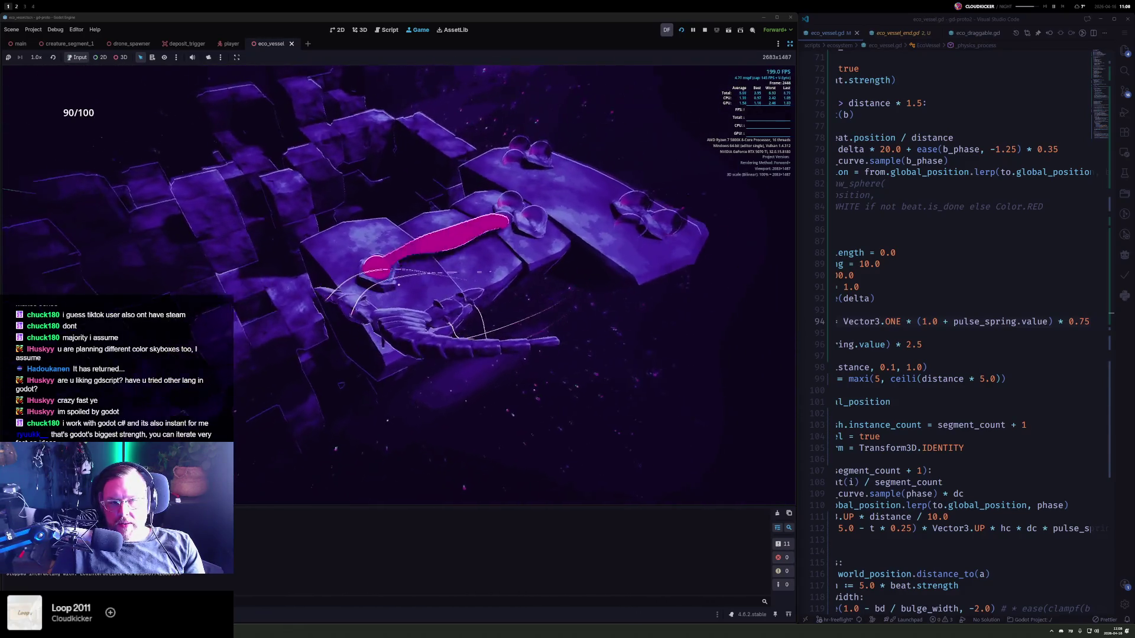
- Restore the editor docks with Ctrl+Shift+F11, reapply the albedo colour, and switch to VS Code
key(ctrl+shift+F11)
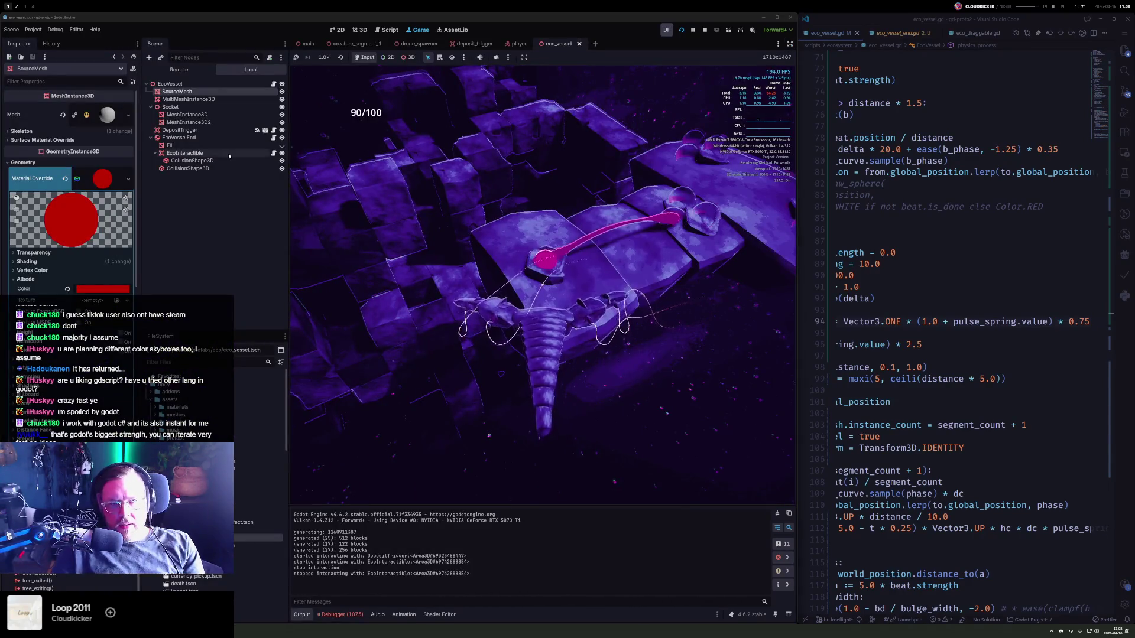
click(104, 288)
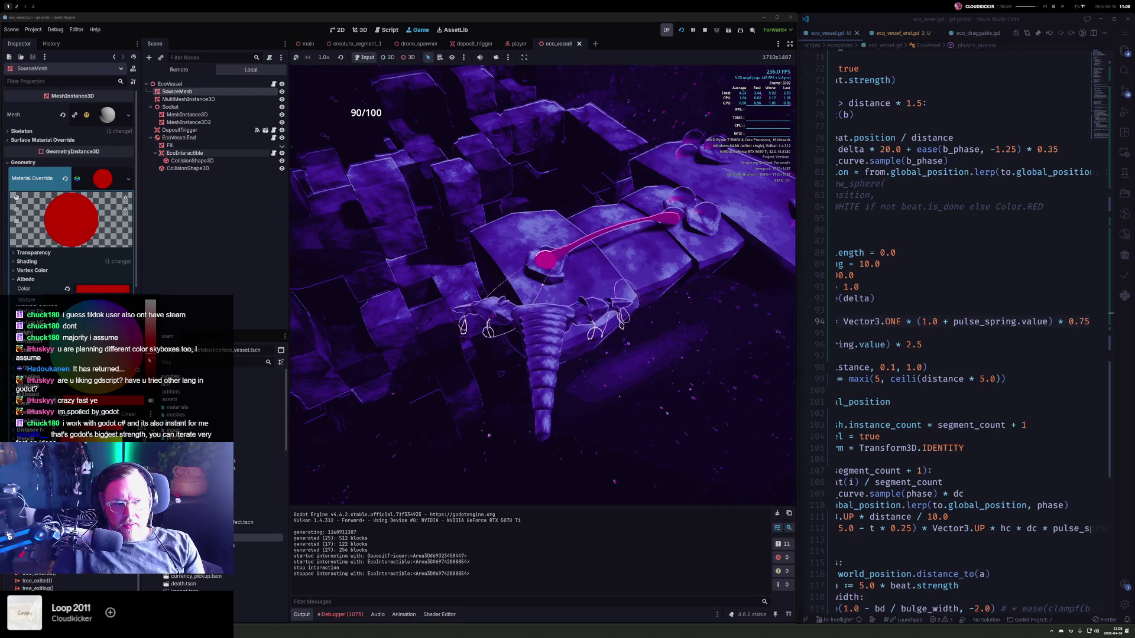
click(213, 253)
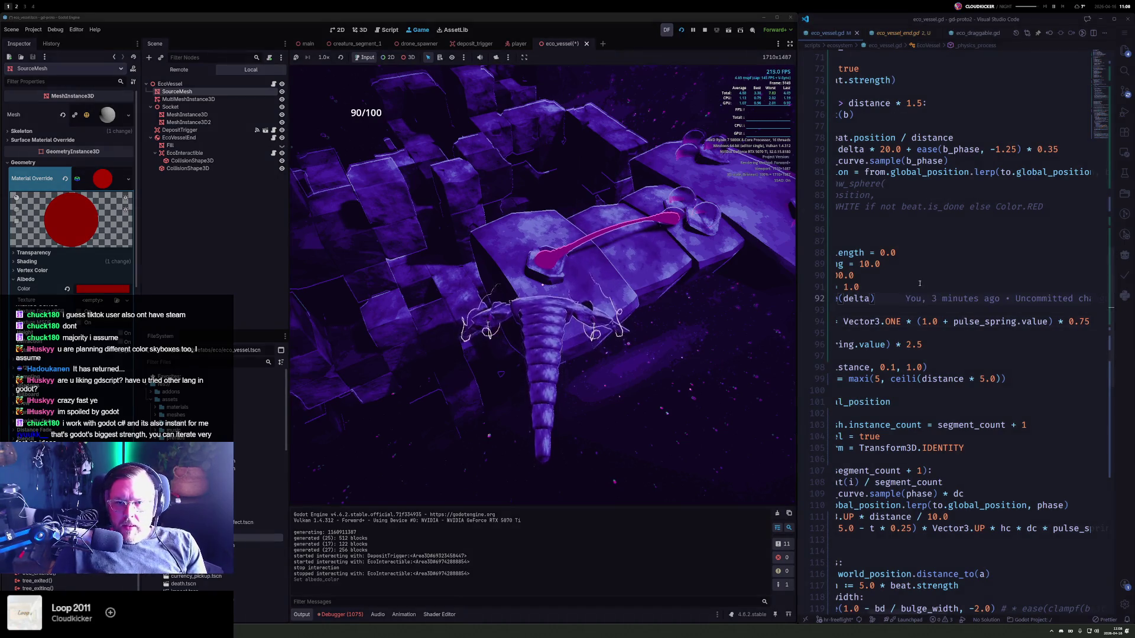
click(733, 306)
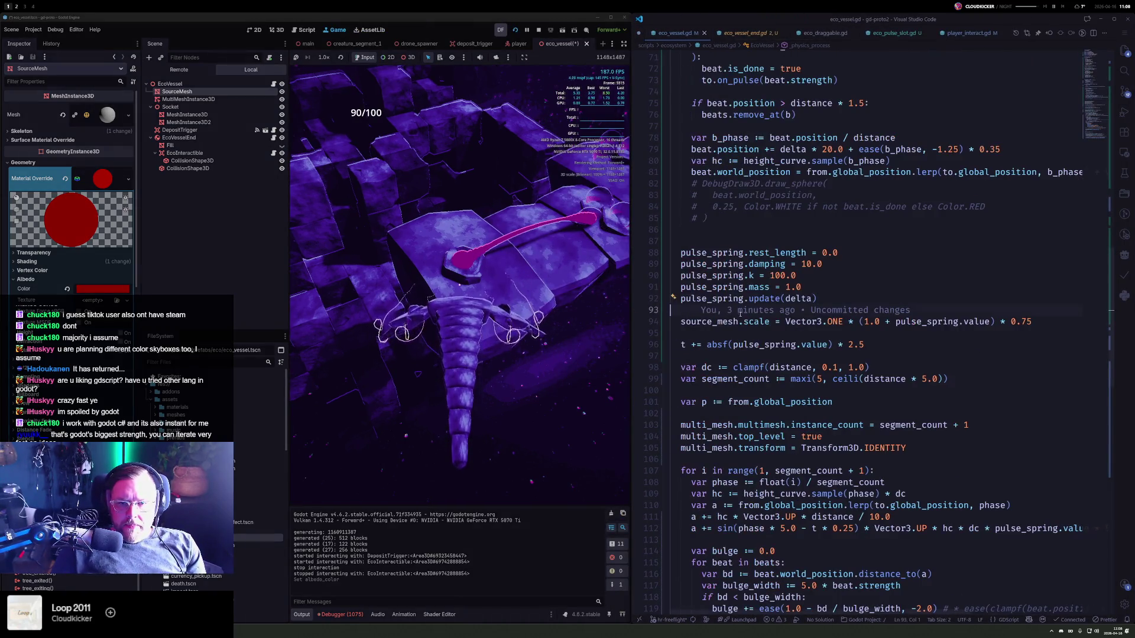
scroll(749, 399, down, 4)
click(760, 338)
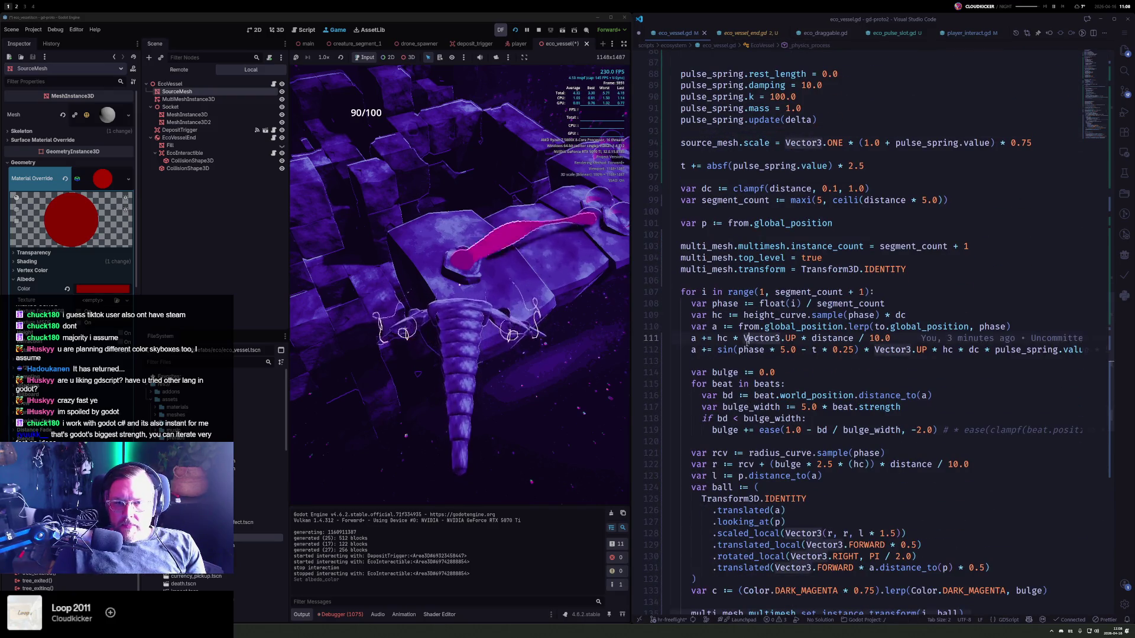
click(765, 429)
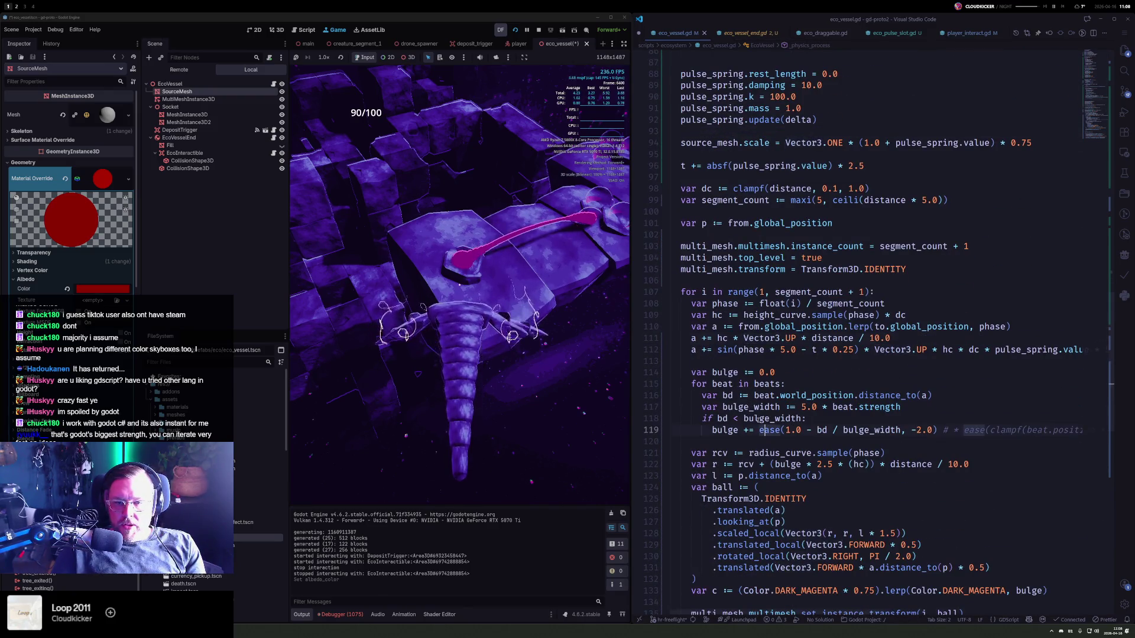
scroll(739, 419, down, 2)
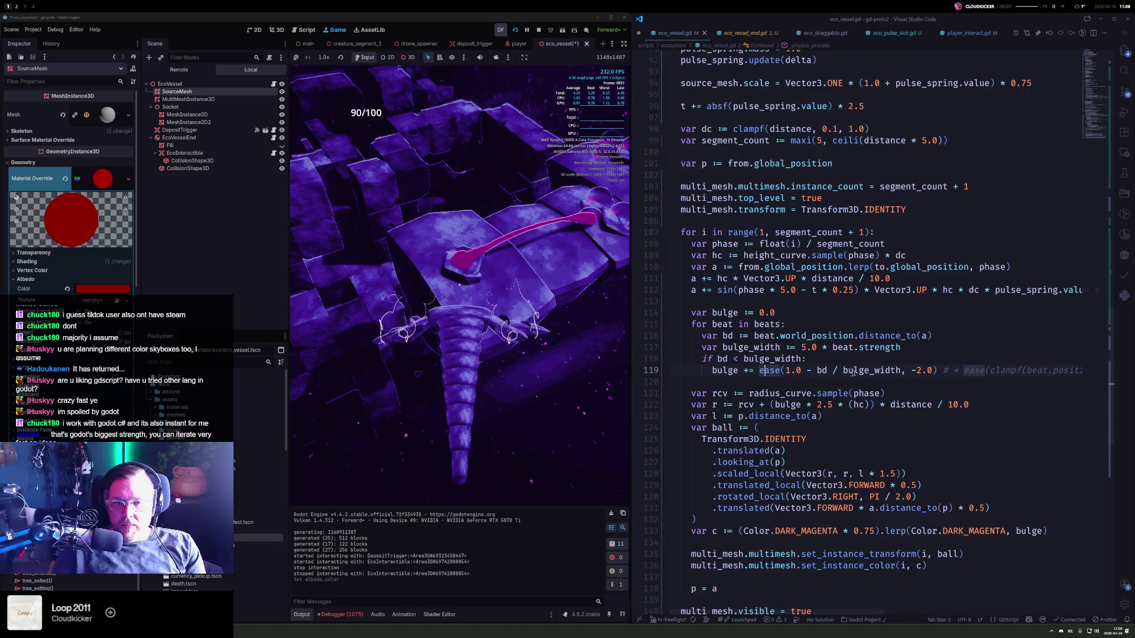
mouse_move(903, 374)
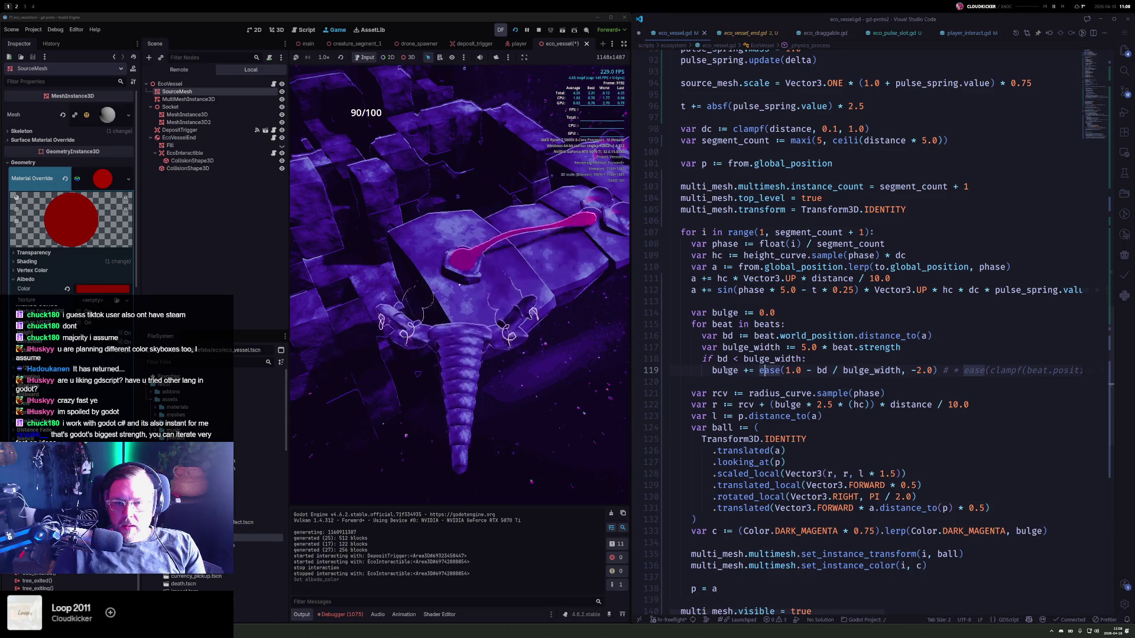
double_click(725, 370)
scroll(721, 335, up, 12)
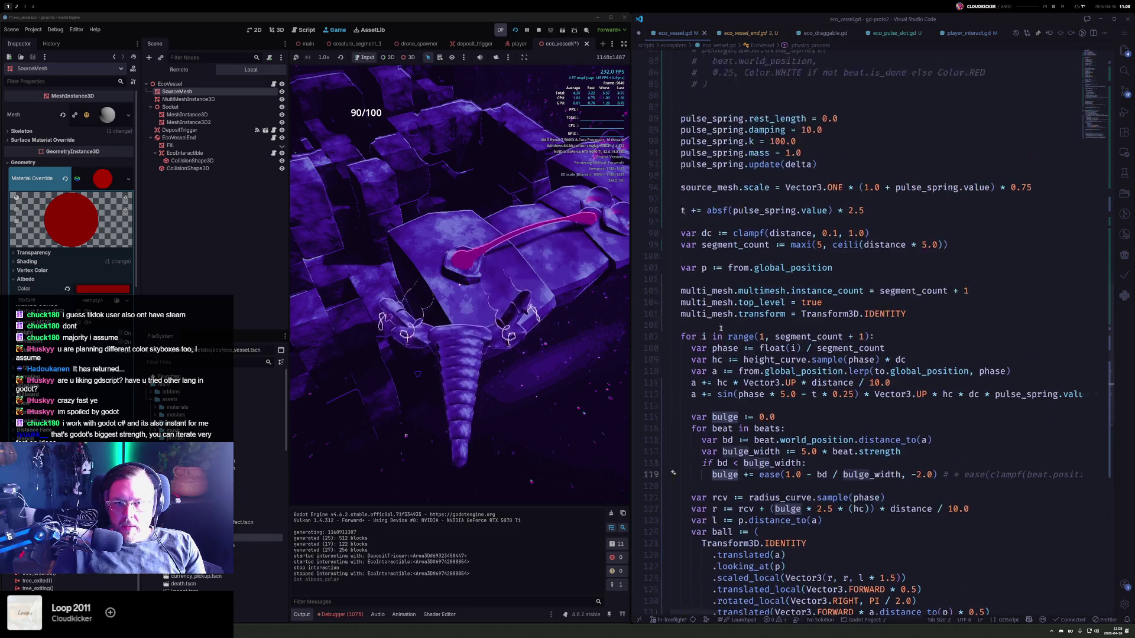
scroll(725, 295, up, 8)
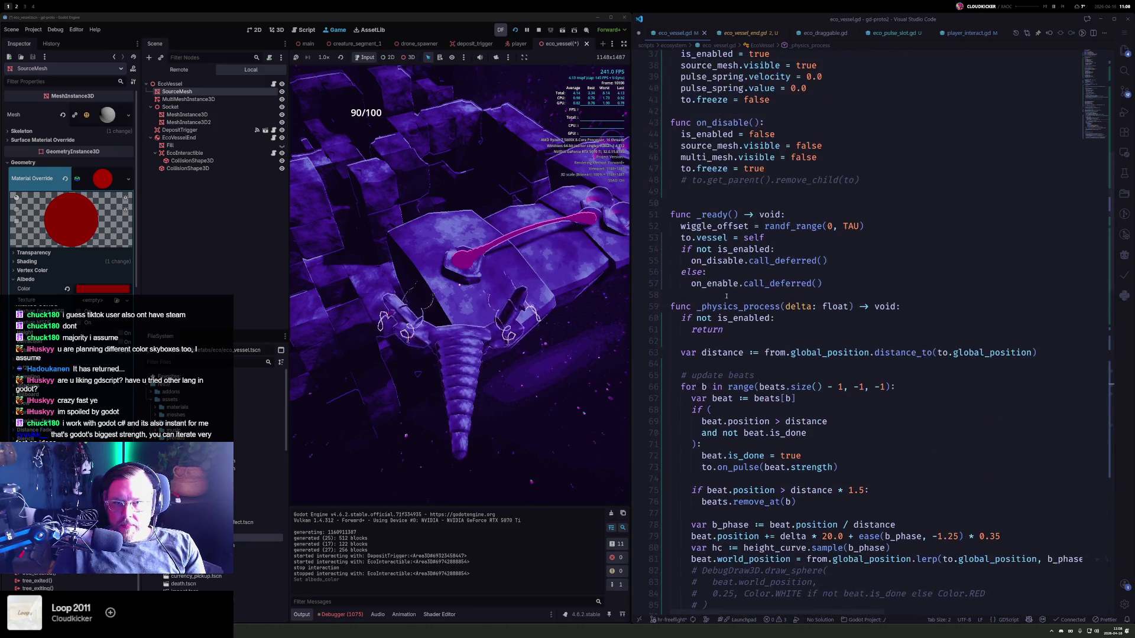
scroll(721, 367, down, 7)
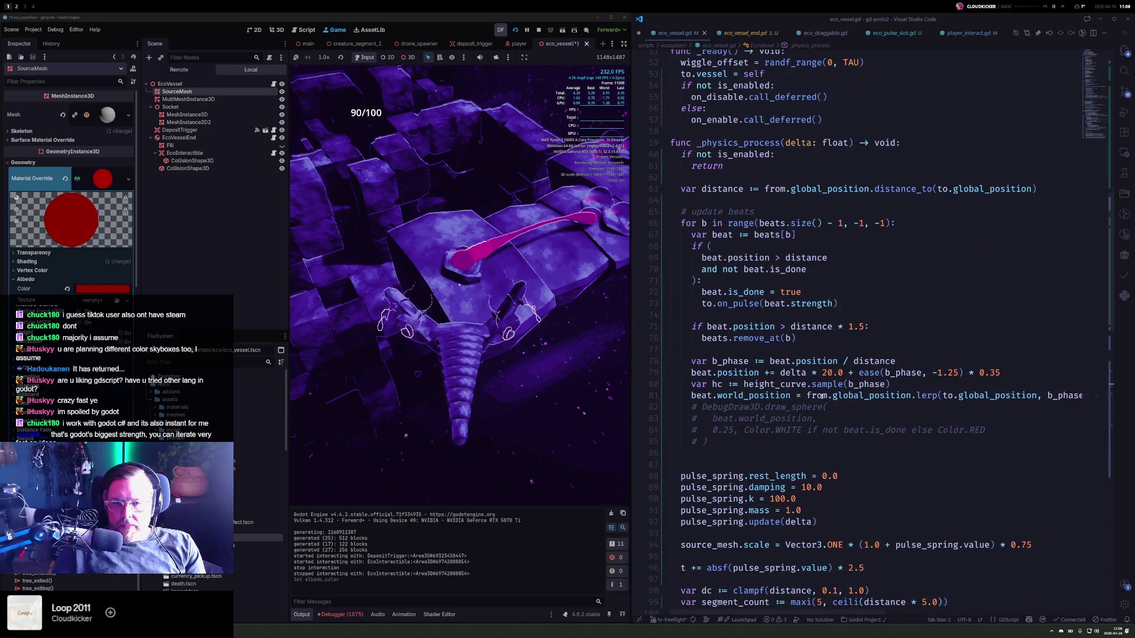
click(760, 373)
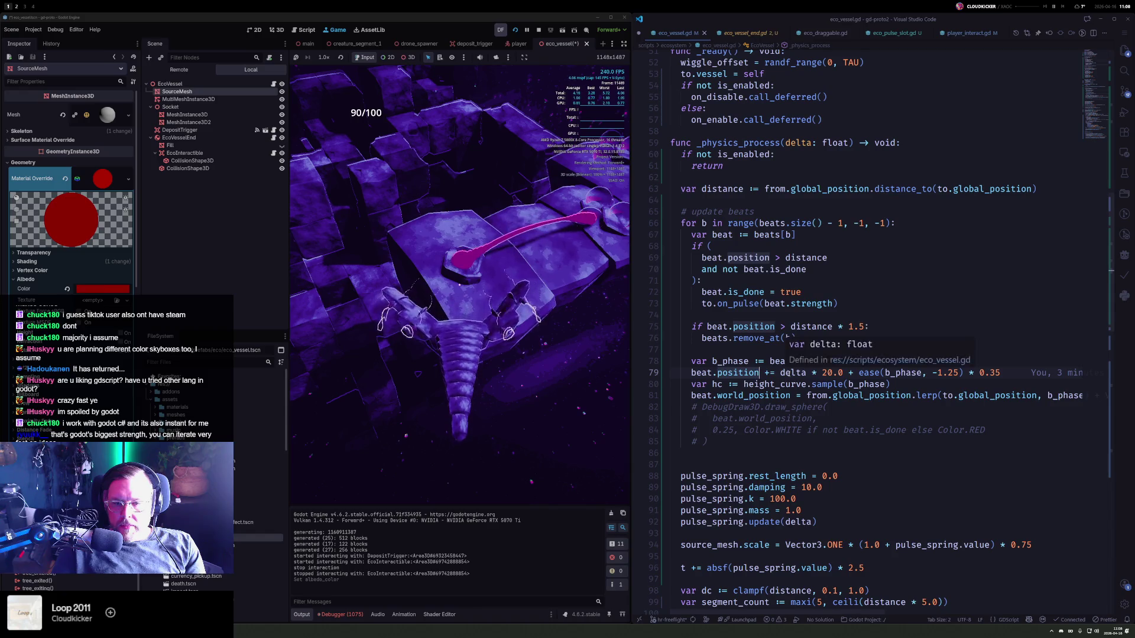
- Try beat speed multipliers of 10, 2 and then 15 on line 79
click(826, 373)
key(BackSpace)
text(1)
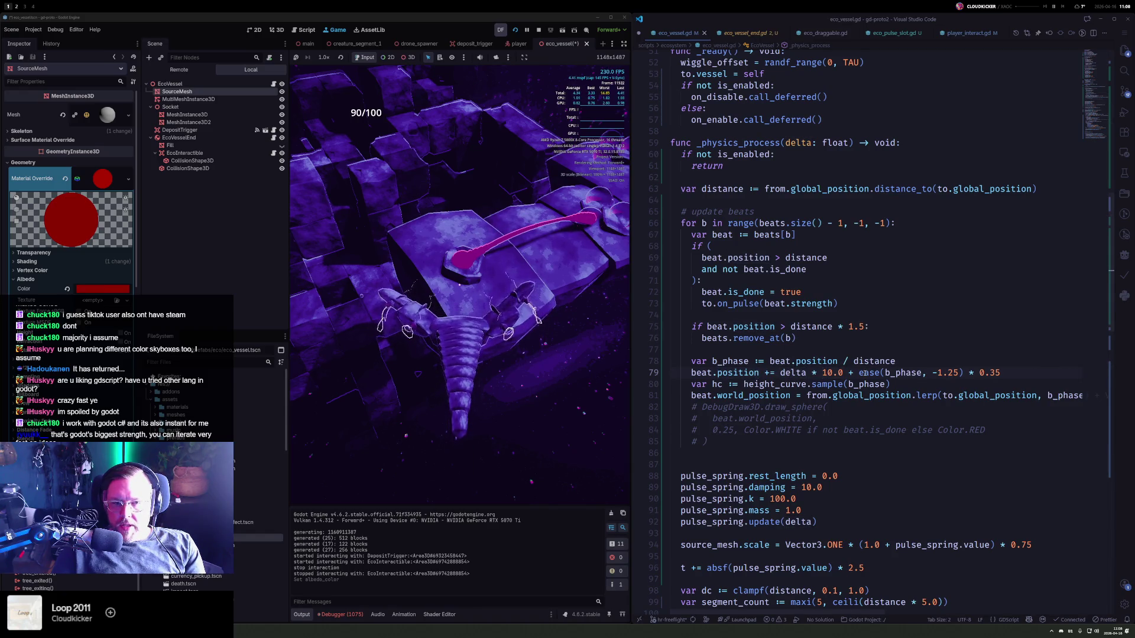
mouse_move(867, 372)
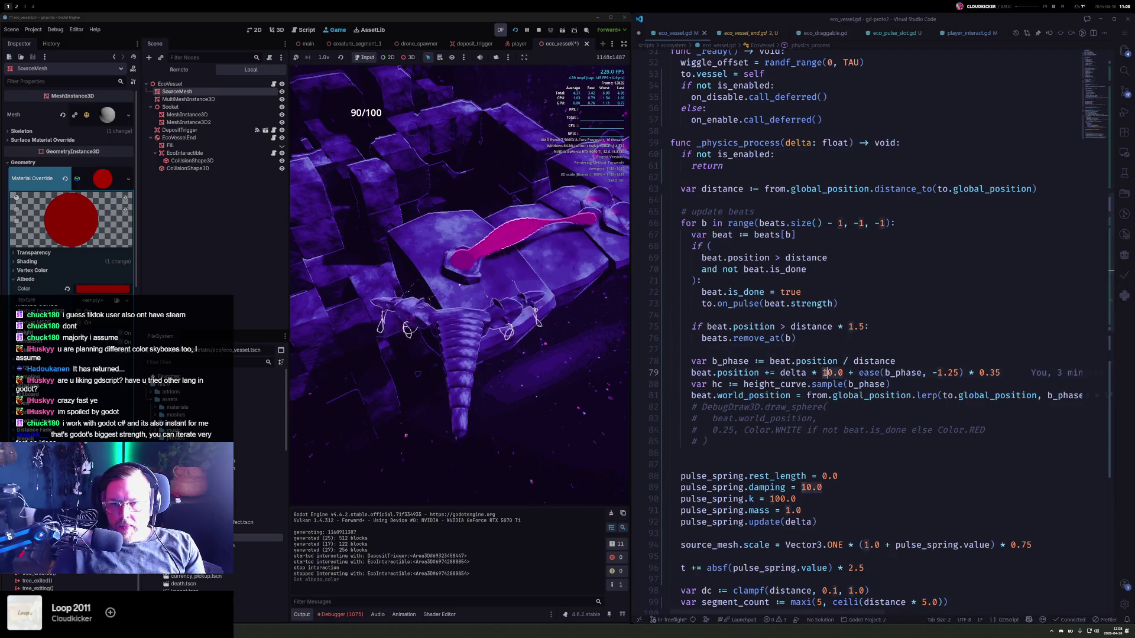
double_click(827, 373)
text(2)
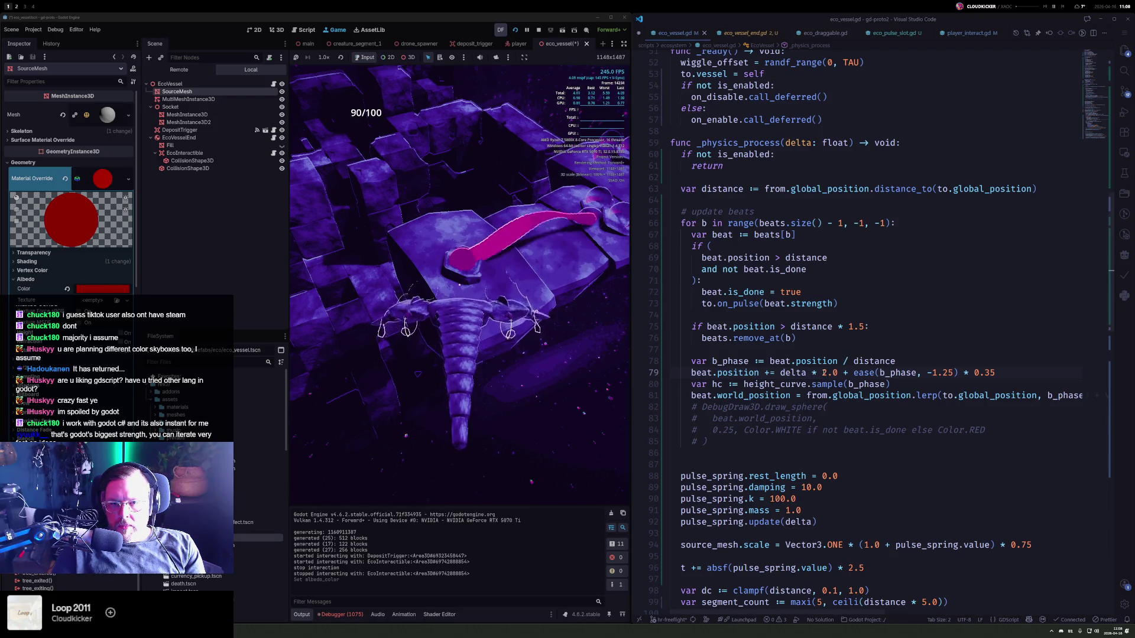
double_click(824, 373)
text(15)
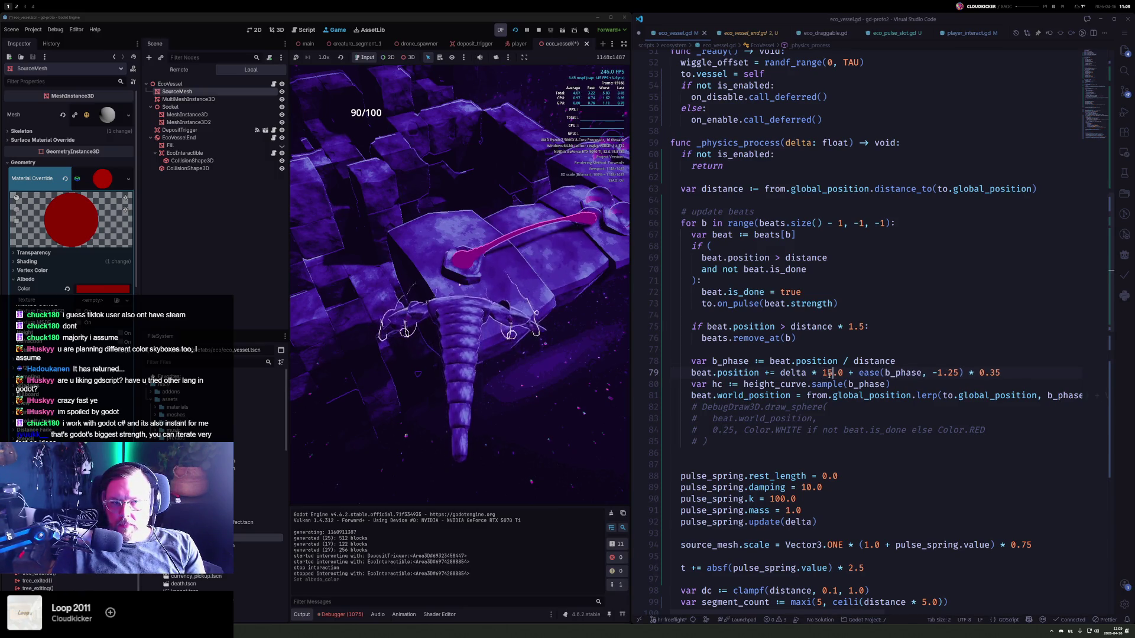
- Test the pulses in the running game, then restore the multiplier to 20
click(549, 295)
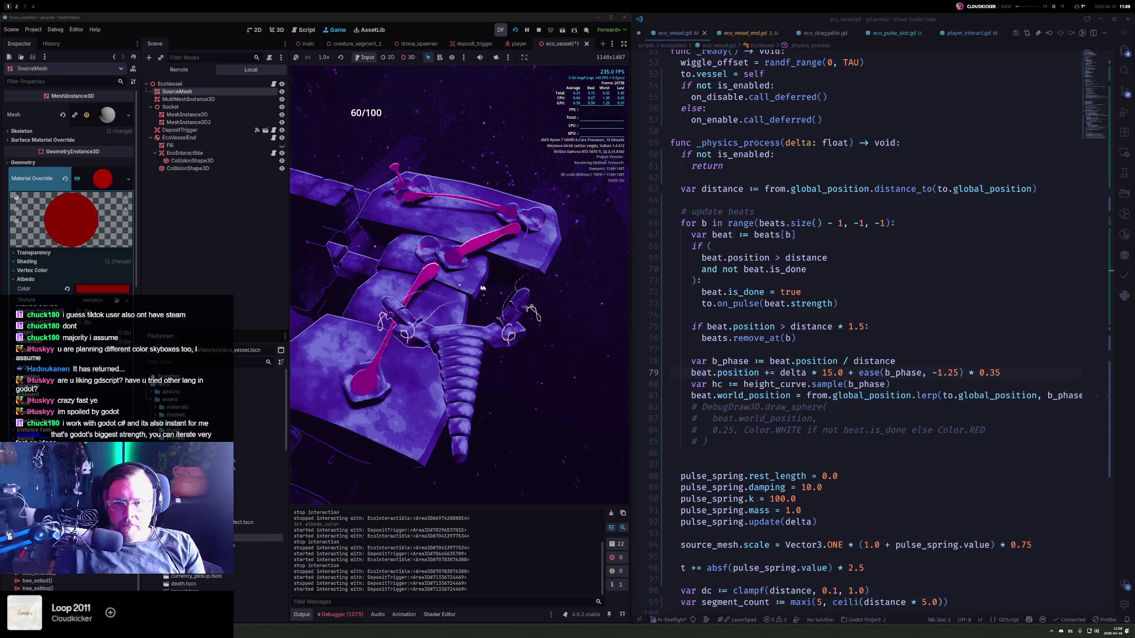
double_click(827, 373)
text(20)
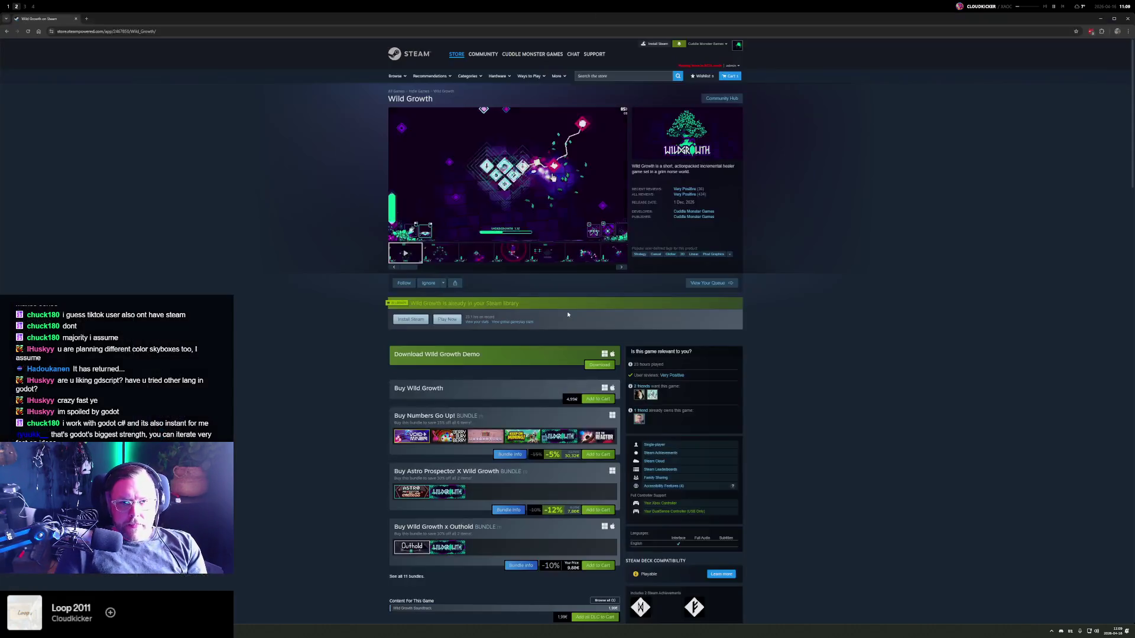
- Switch to the browser workspace and launch Logi Tune, dismissing its update prompt
key(alt+2)
key(alt+space)
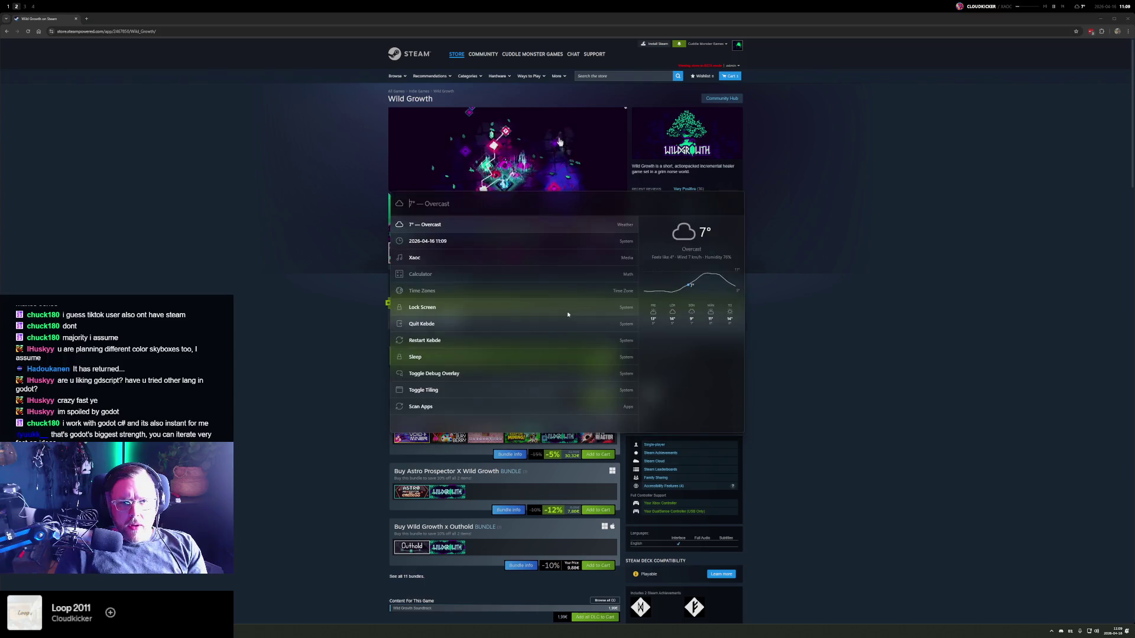
text(logi)
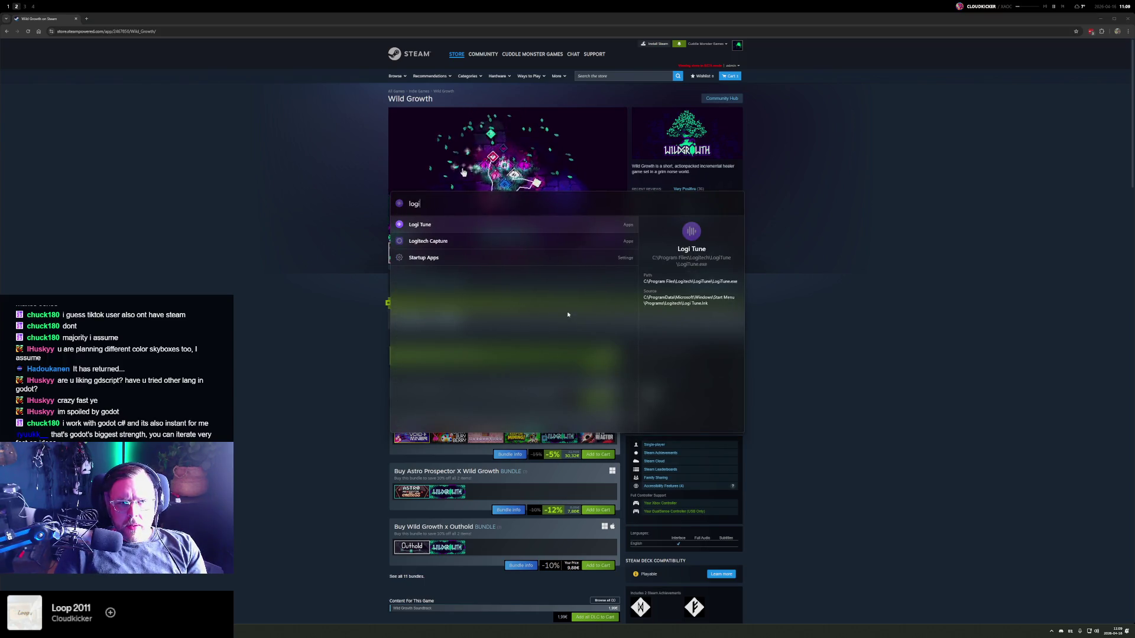
key(Return)
click(635, 292)
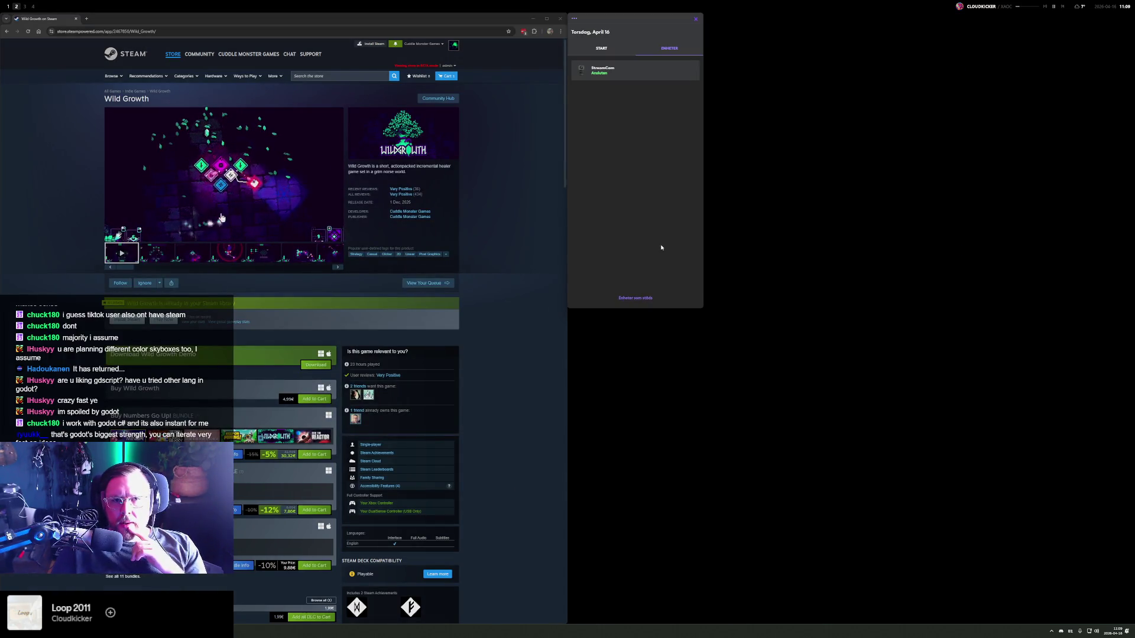
- Lower the StreamCam webcam exposure to -6 and gain to 67
click(653, 68)
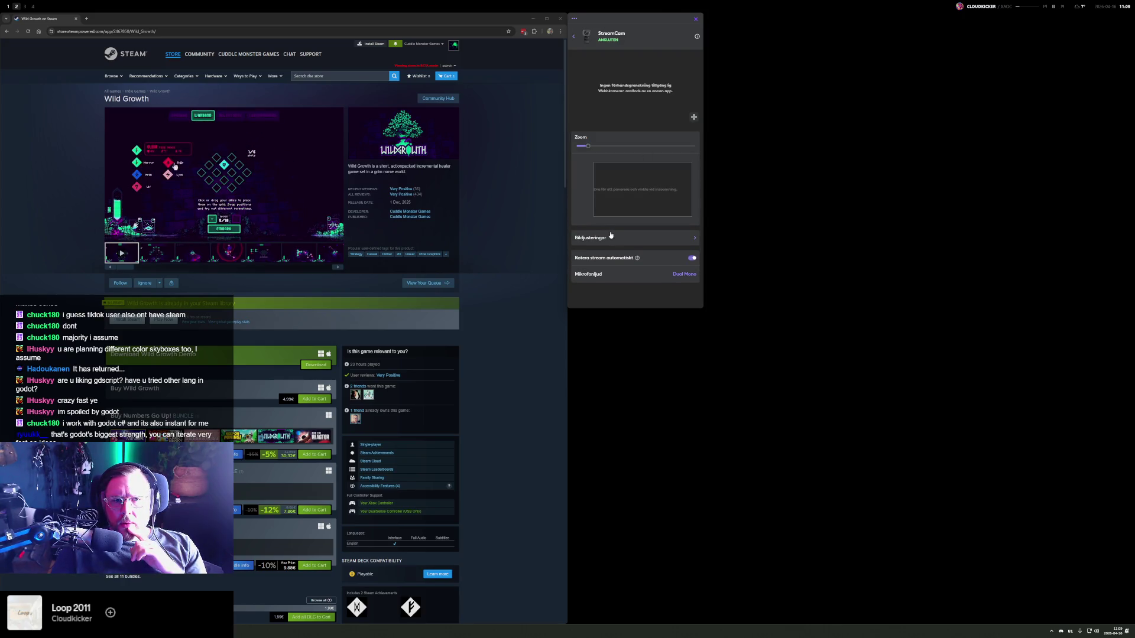
click(650, 236)
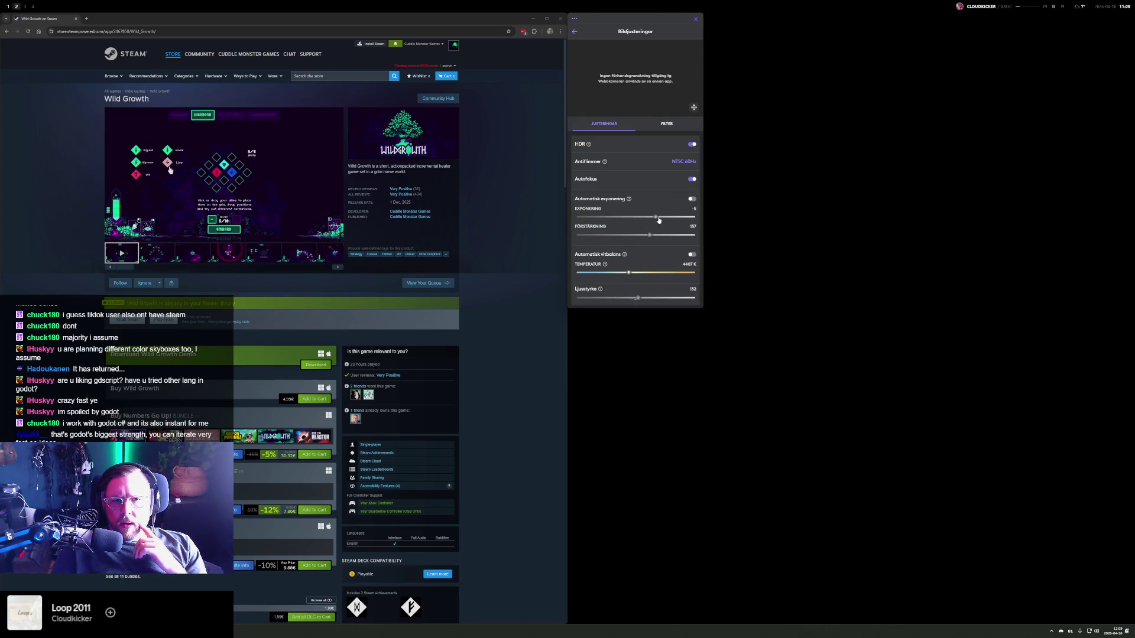
drag(655, 217, 640, 218)
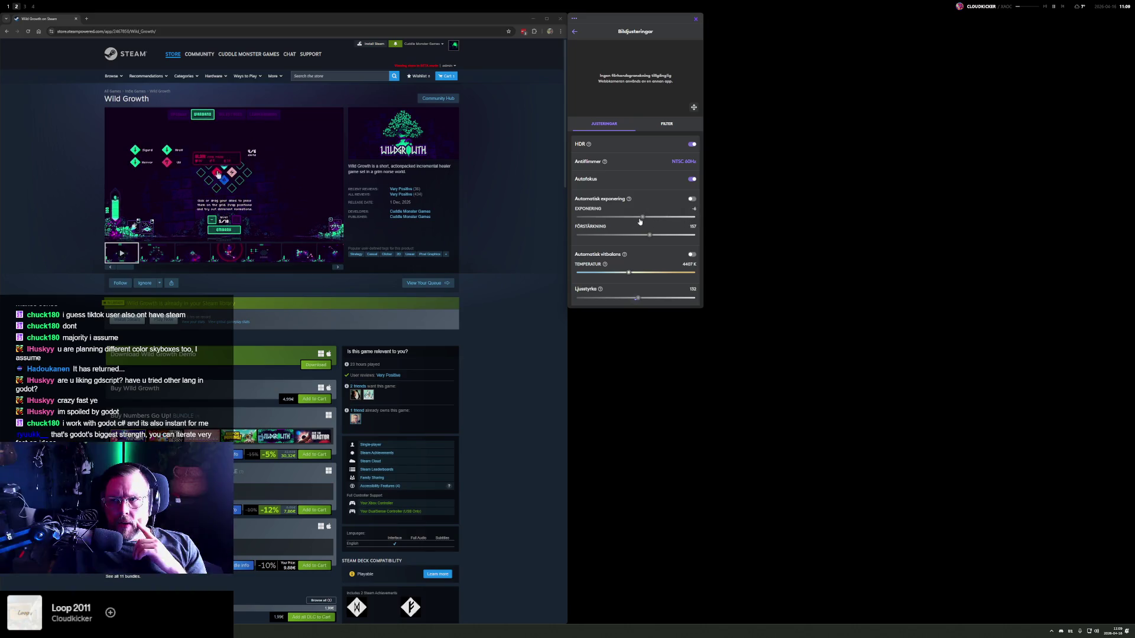
mouse_move(650, 235)
mouse_down()
mouse_move(609, 237)
mouse_move(661, 217)
mouse_up()
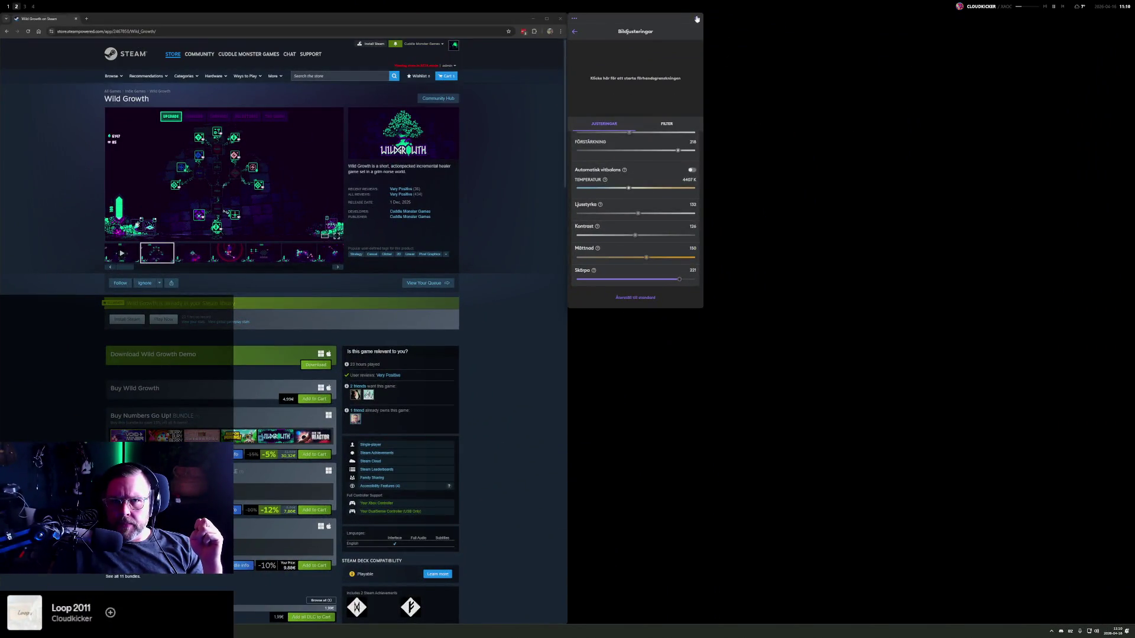
- Close the adjustment panel on workspace 2 and move it aside to widen the browser
click(695, 20)
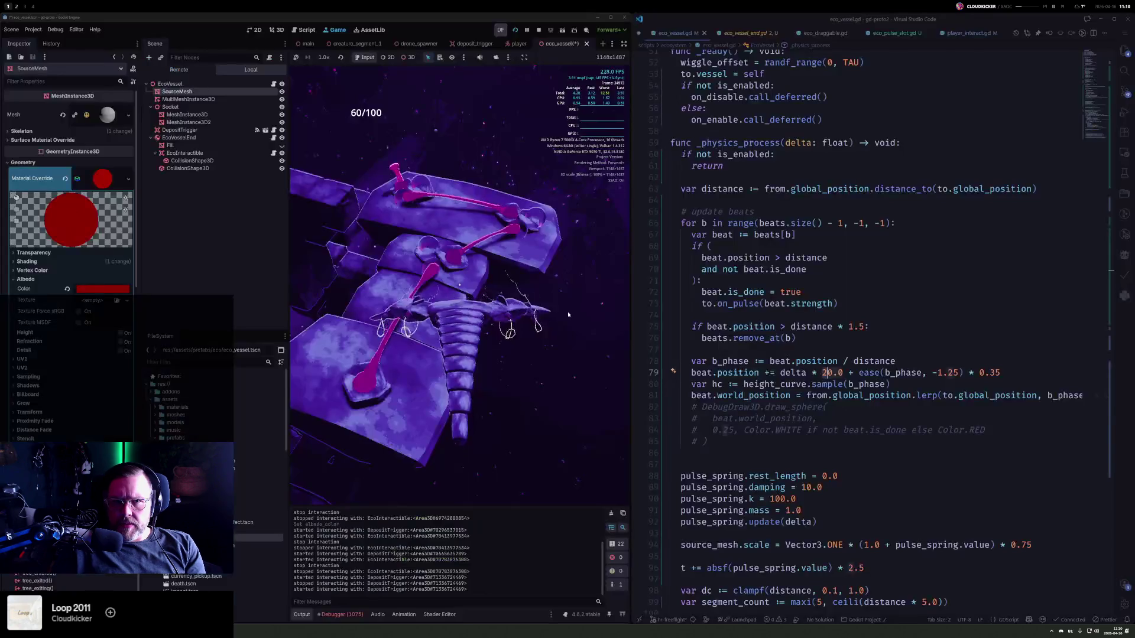
key(super+2)
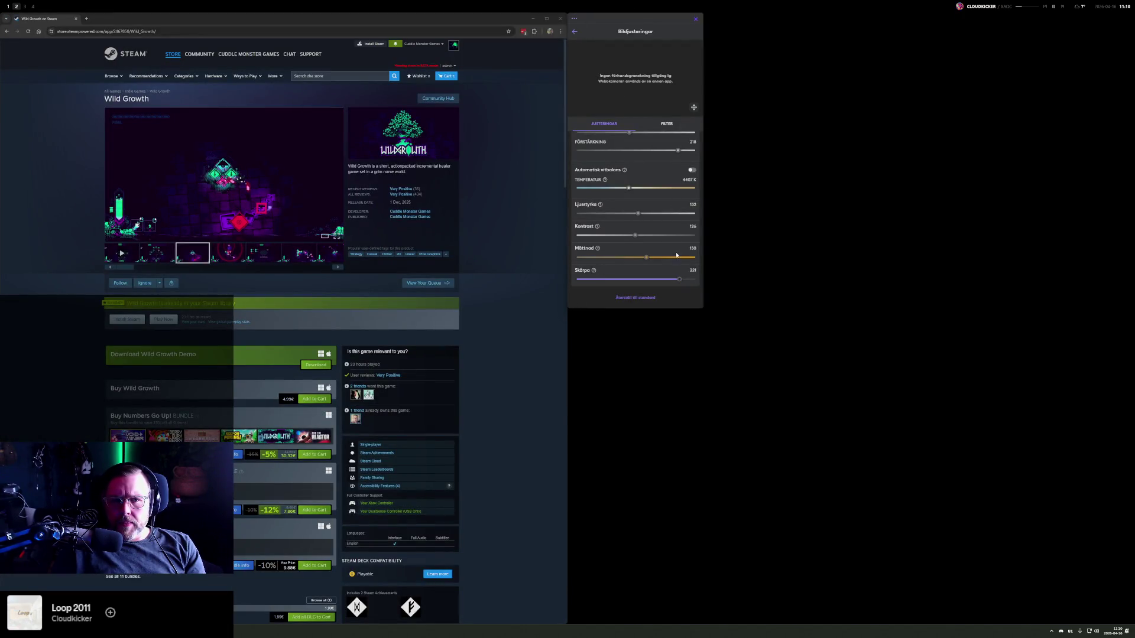
mouse_move(685, 23)
mouse_down()
mouse_move(752, 48)
mouse_move(794, 98)
mouse_up()
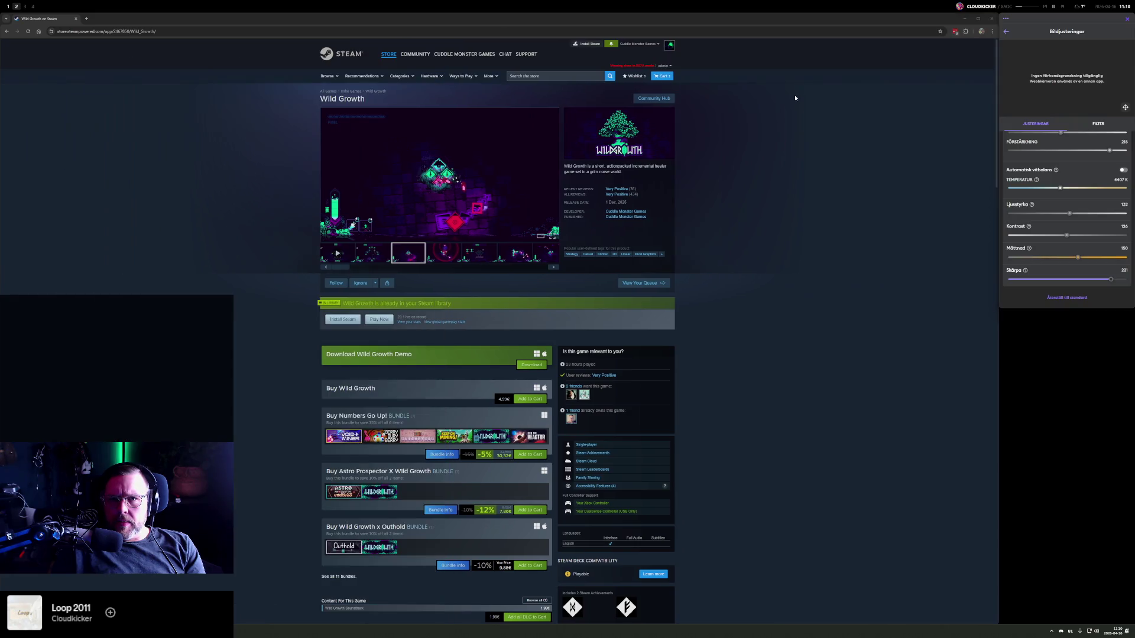
- Return to workspace 1 with the running Godot game and VS Code
key(super+1)
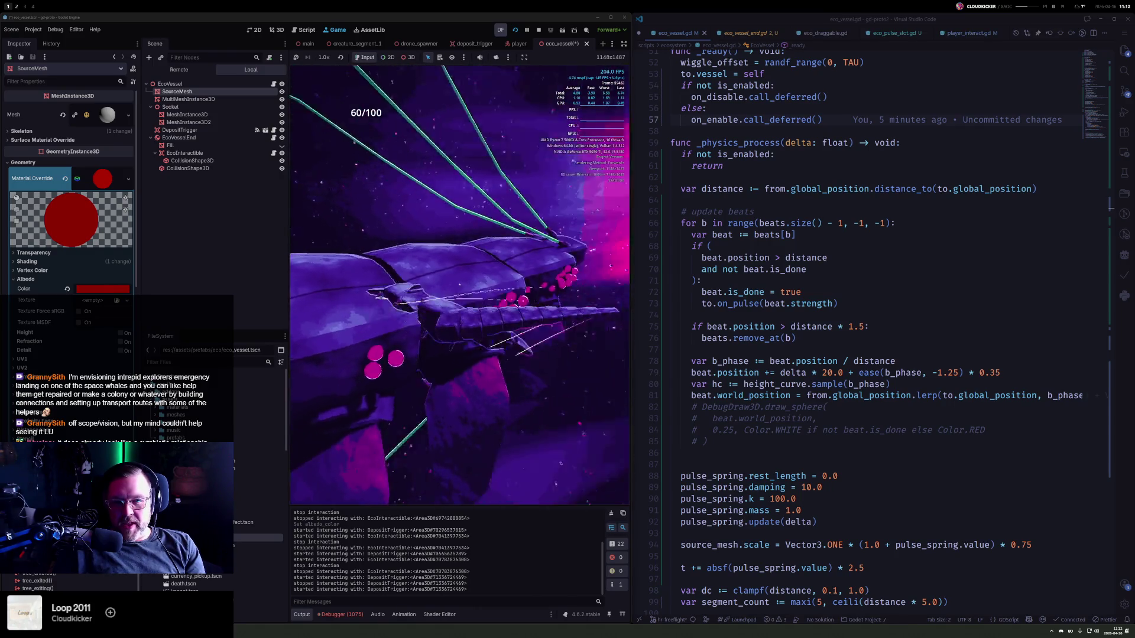
- Stop the game and select EcoVesselJunction, EcoVessel and EcoVesselJunction2 in the main scene
click(538, 29)
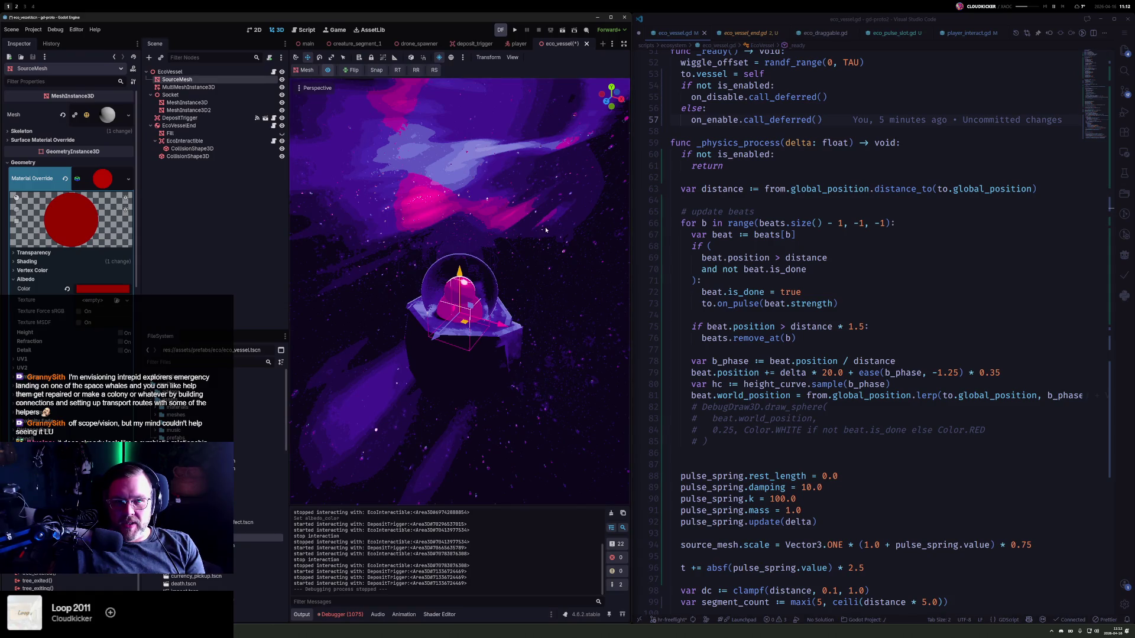
click(307, 44)
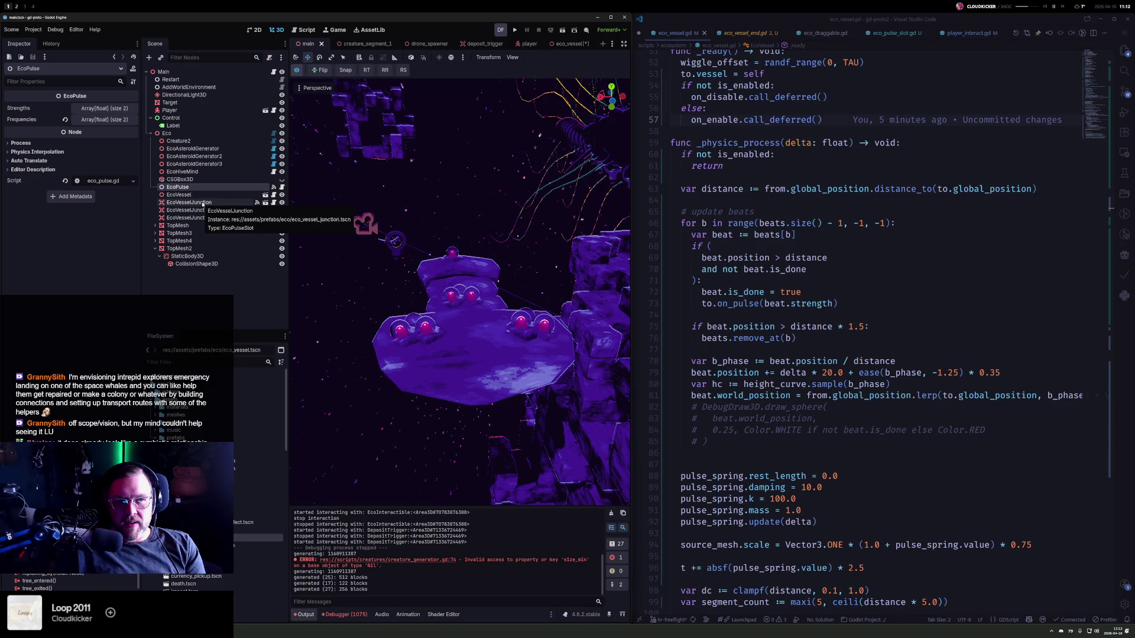
ctrl+click(202, 205)
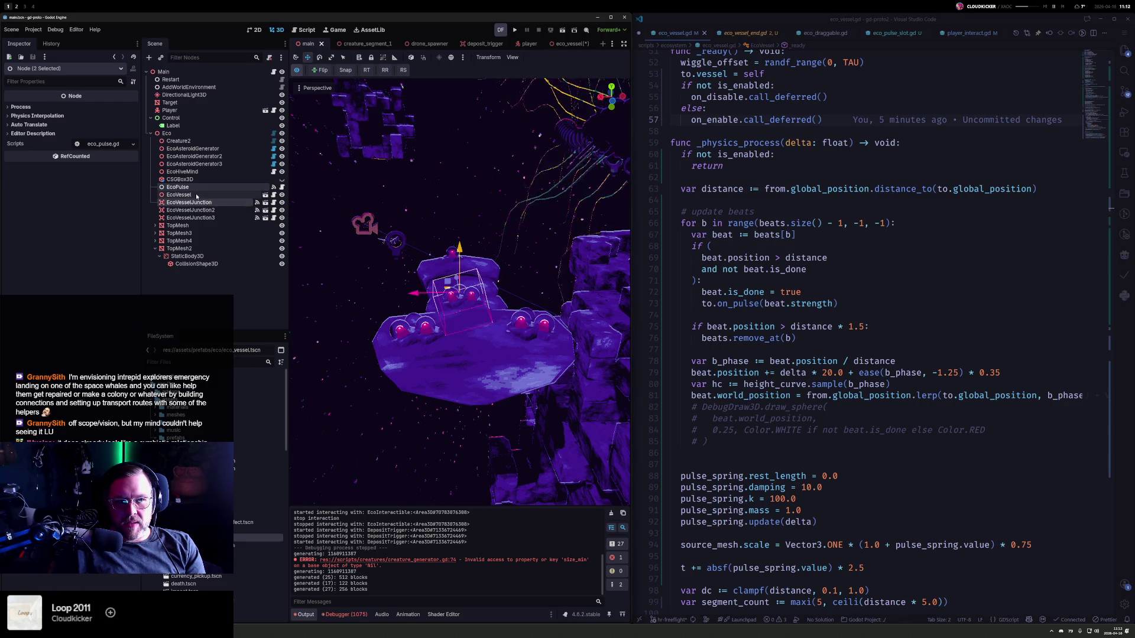
ctrl+click(197, 196)
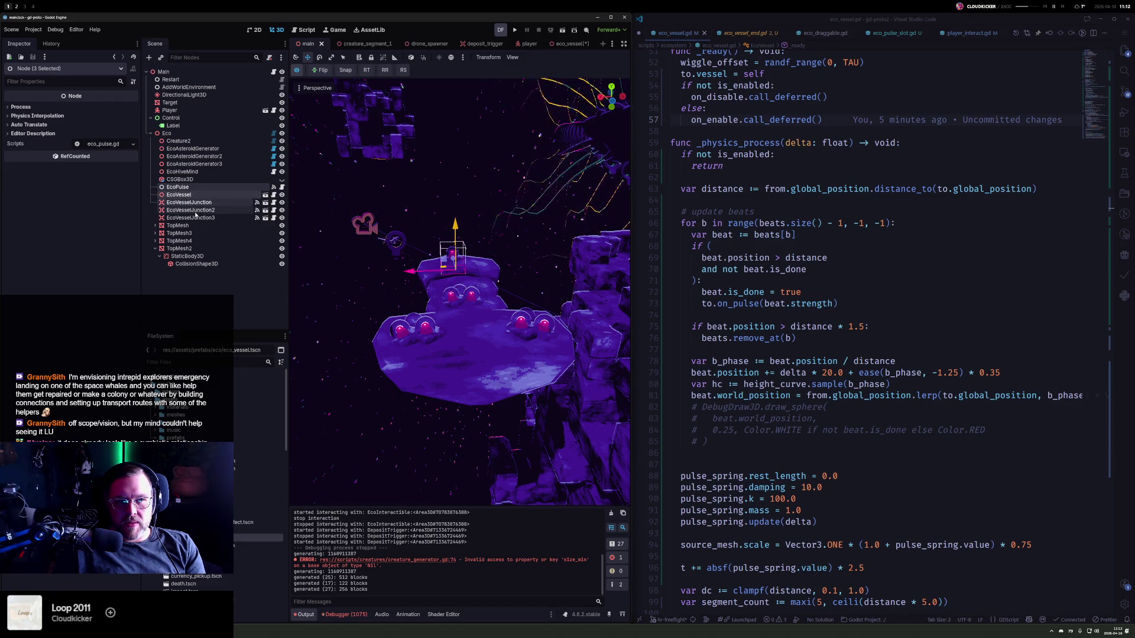
ctrl+click(195, 213)
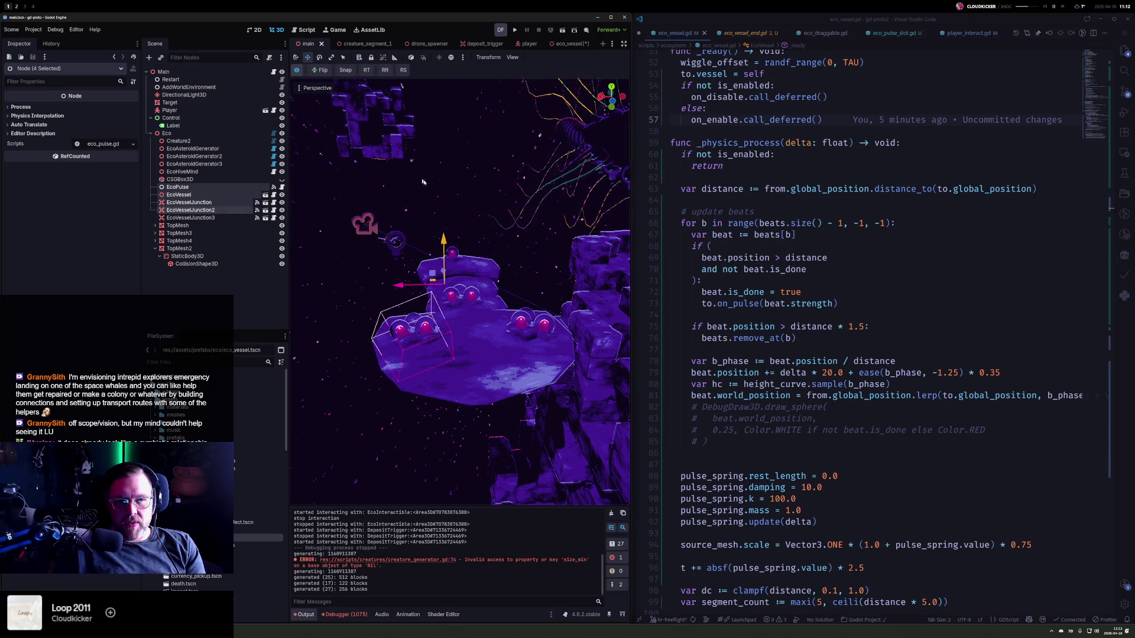
- Paste the copied eco nodes under Top in creature_segment_1
click(375, 45)
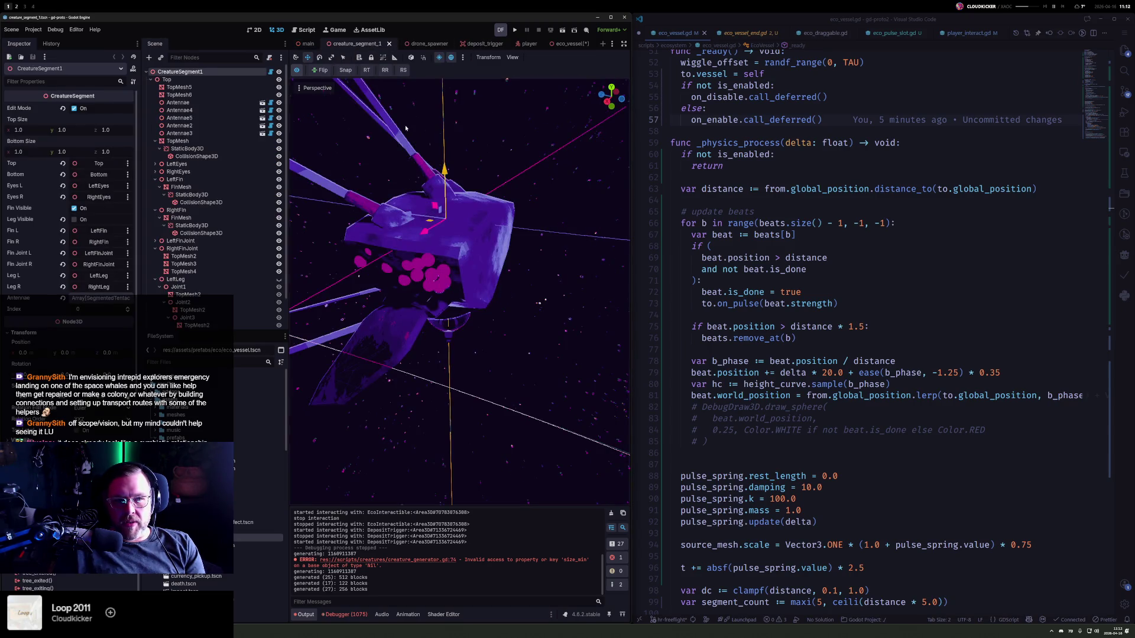
click(190, 79)
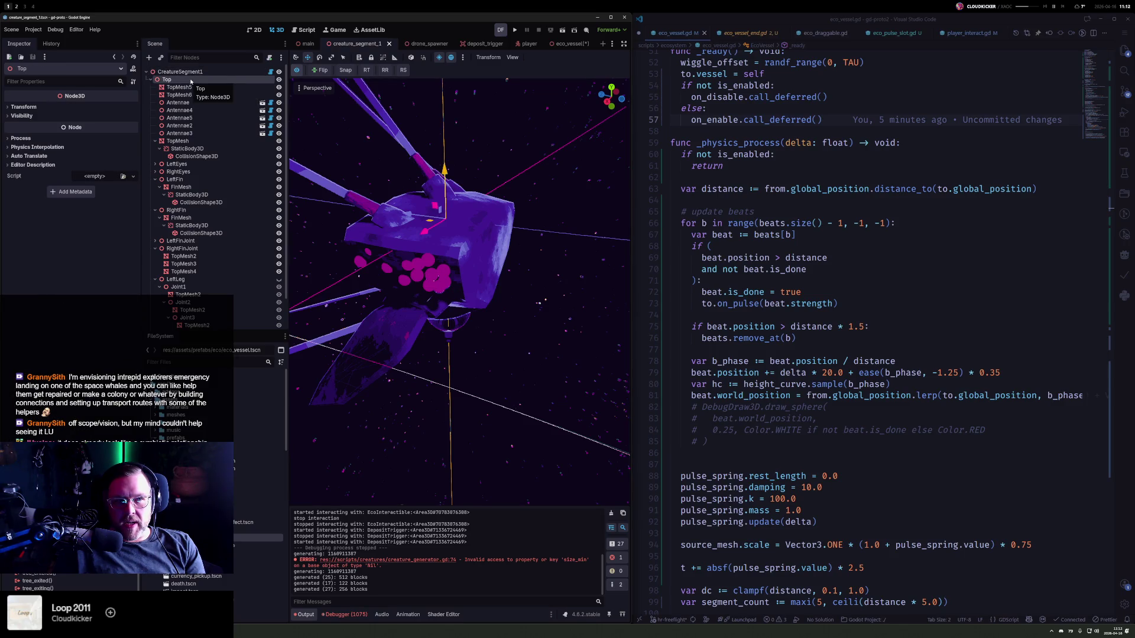
key(ctrl+v)
key(f)
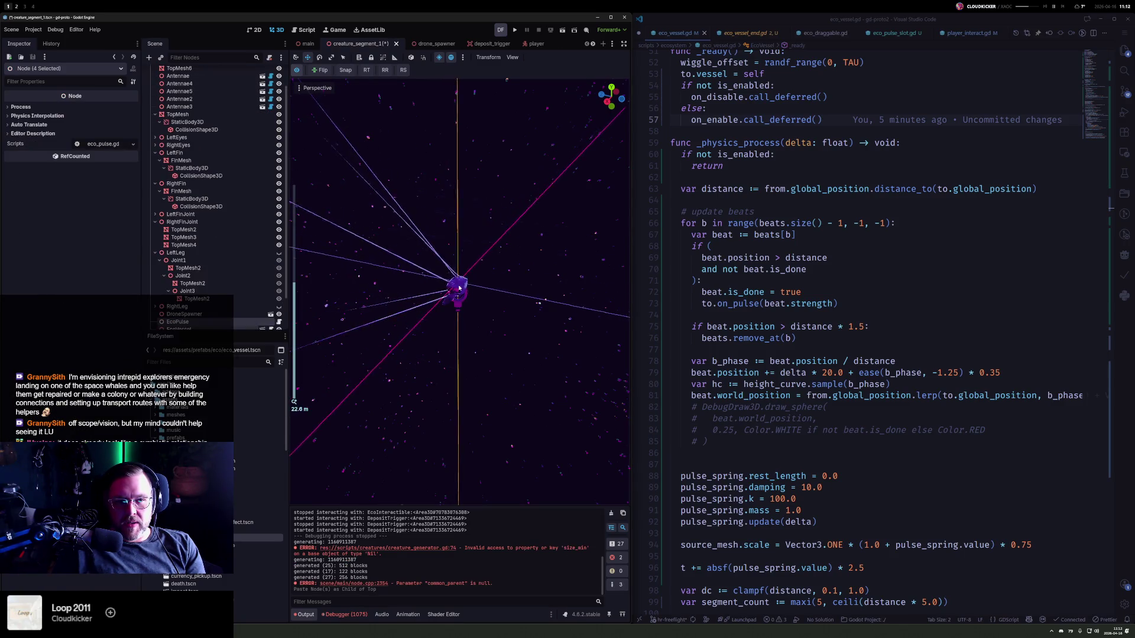
scroll(459, 288, up, 15)
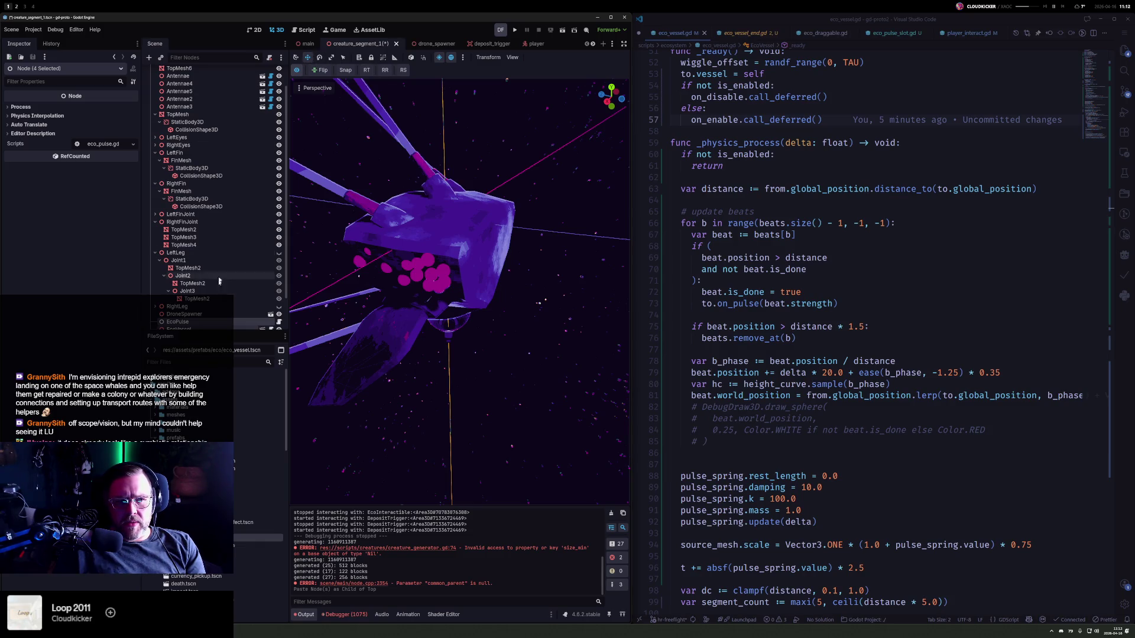
scroll(193, 306, down, 2)
ctrl+click(196, 284)
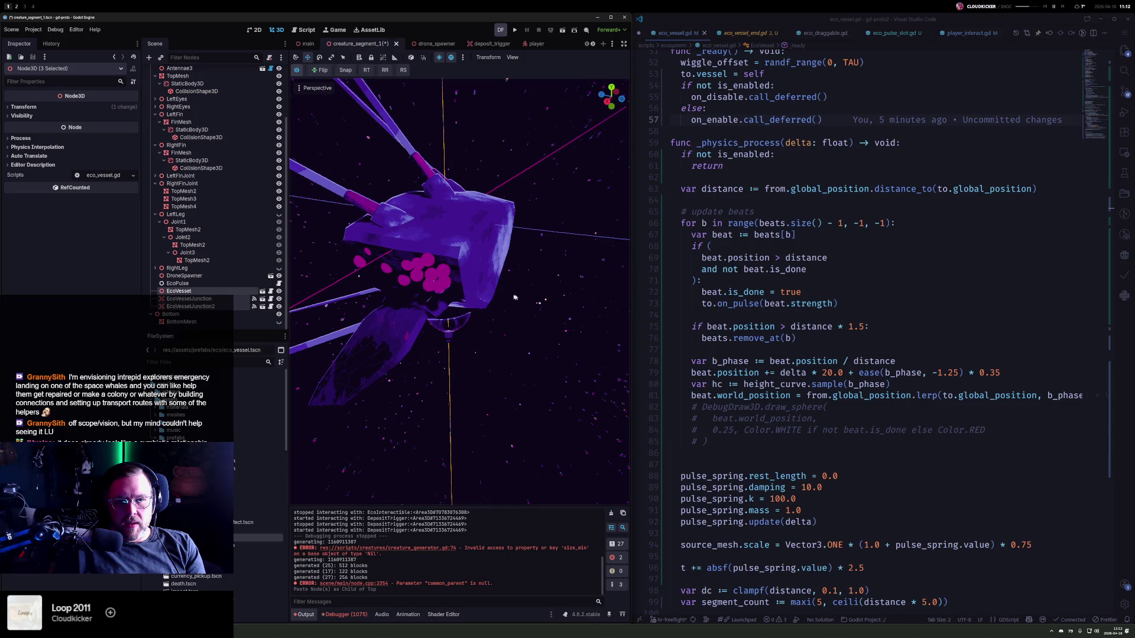
- Toggle the viewport grid and enable the preview sky, orbiting around the creature
click(316, 88)
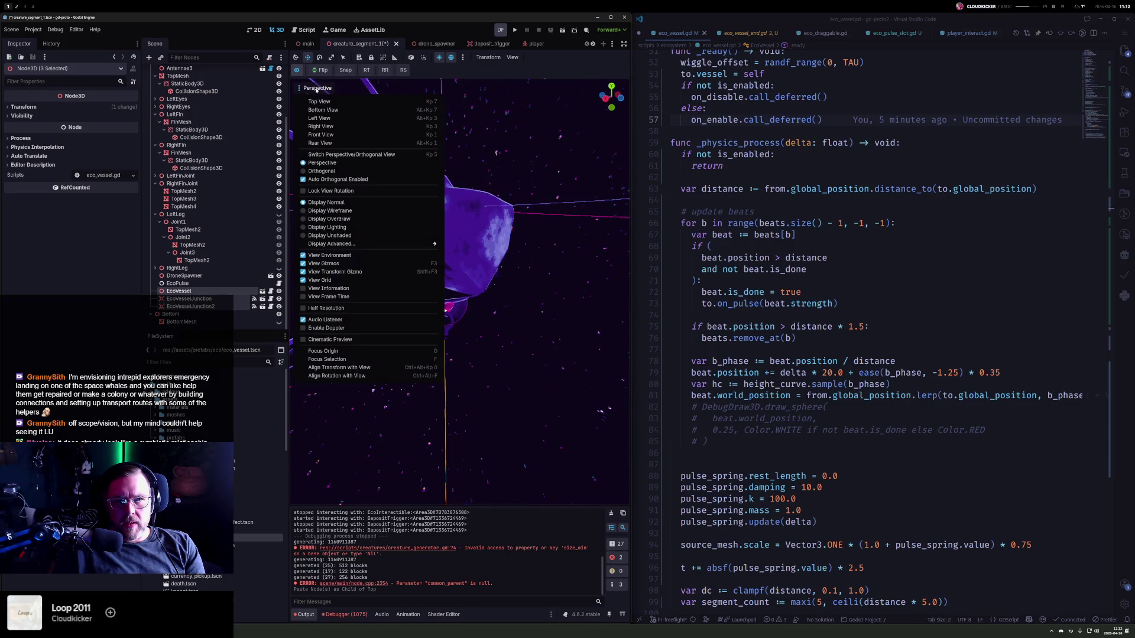
click(343, 280)
click(191, 291)
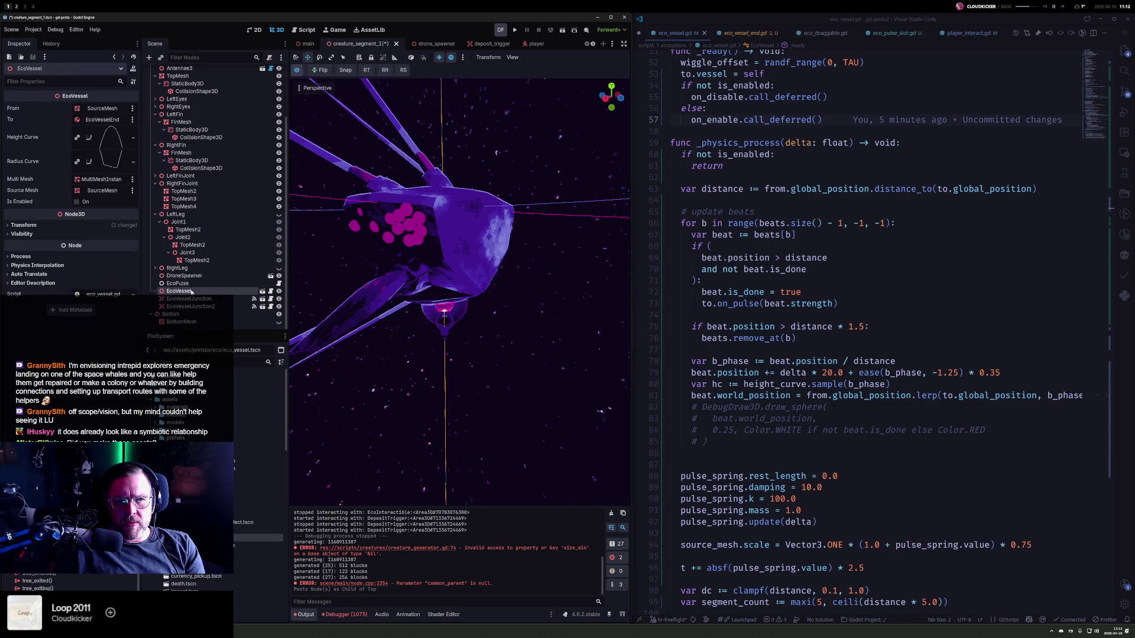
scroll(523, 282, down, 3)
drag(417, 281, 522, 70)
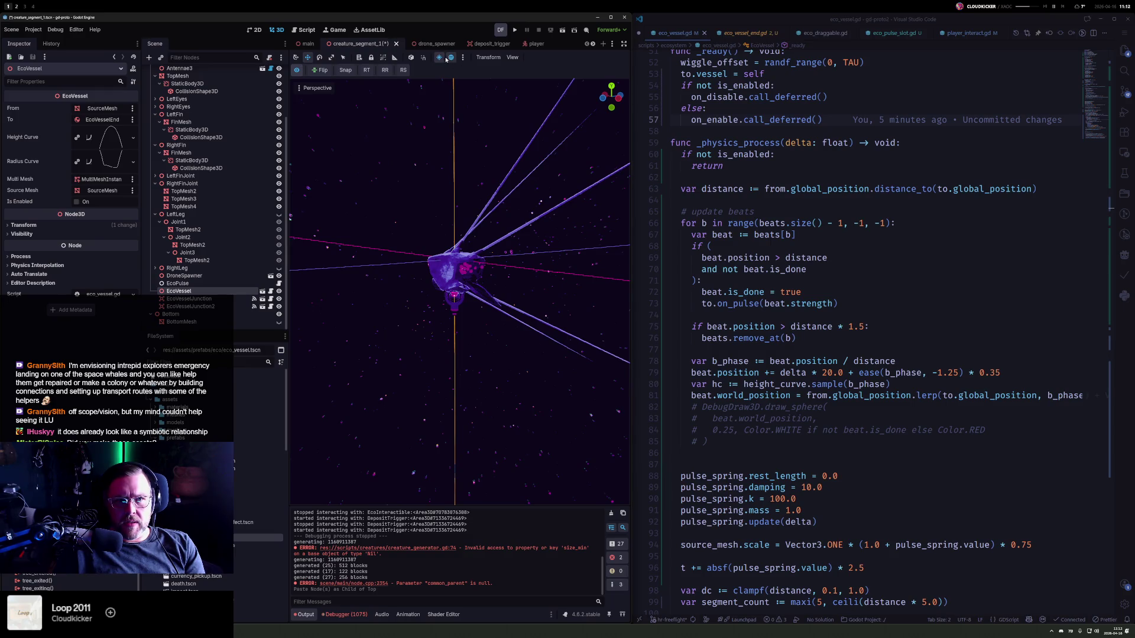
click(296, 69)
drag(367, 236, 405, 222)
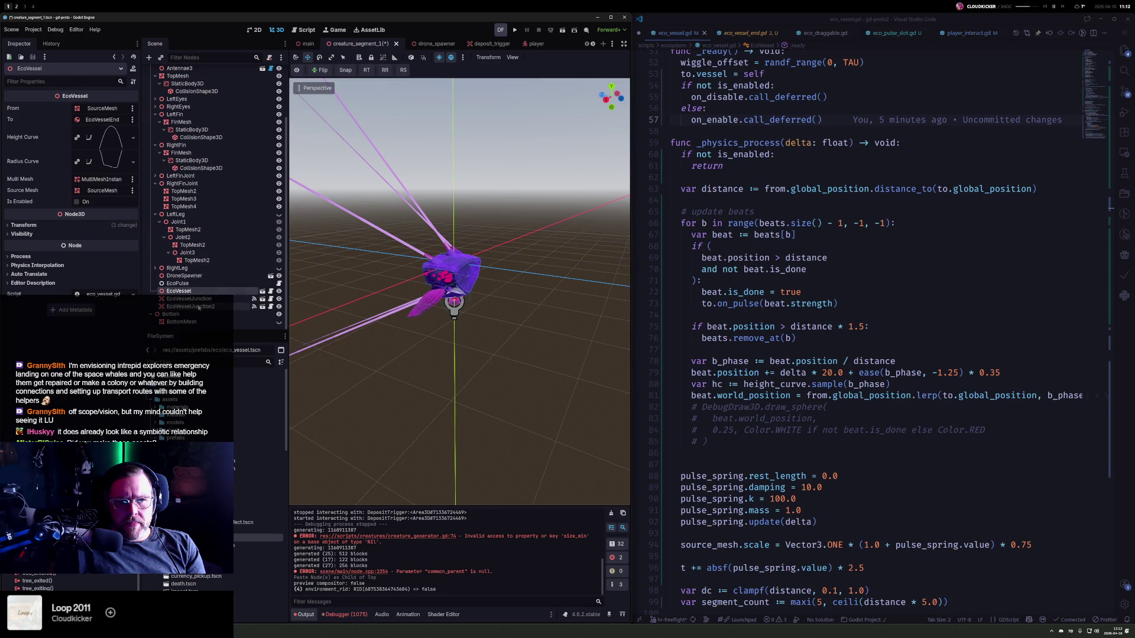
- Reset the EcoVessel and EcoVesselJunction2 positions to the origin
click(24, 225)
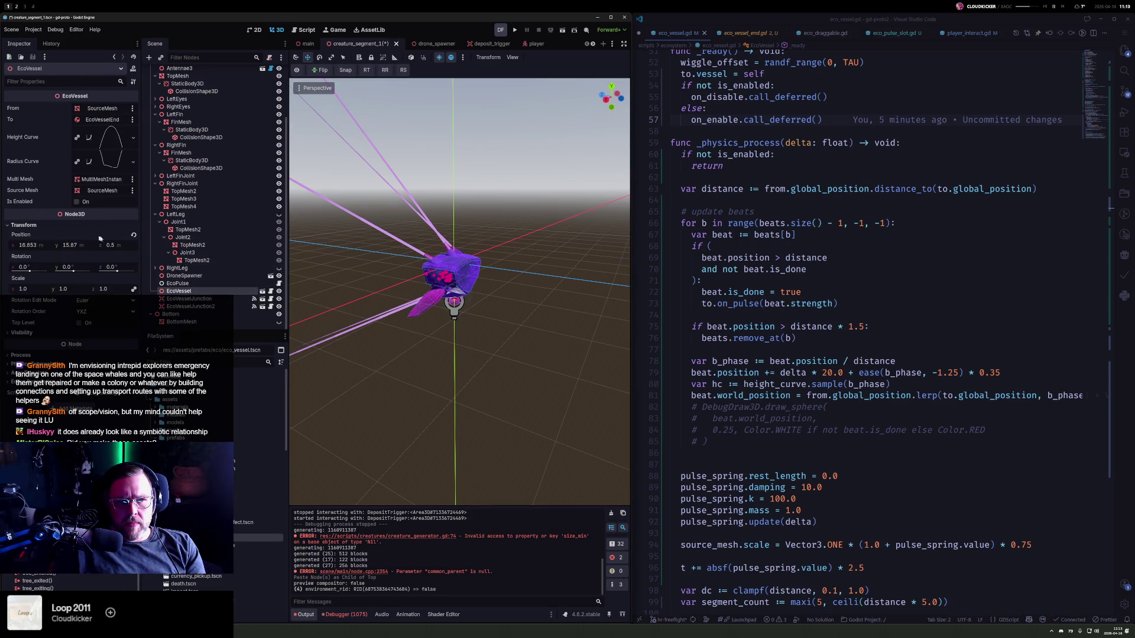
click(135, 235)
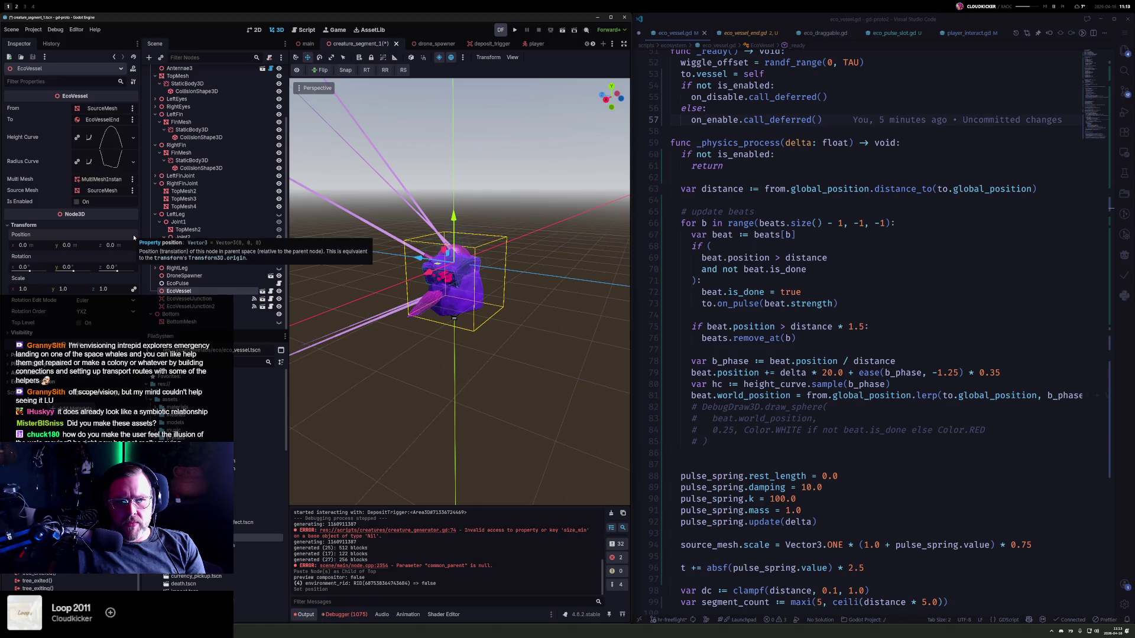
click(243, 299)
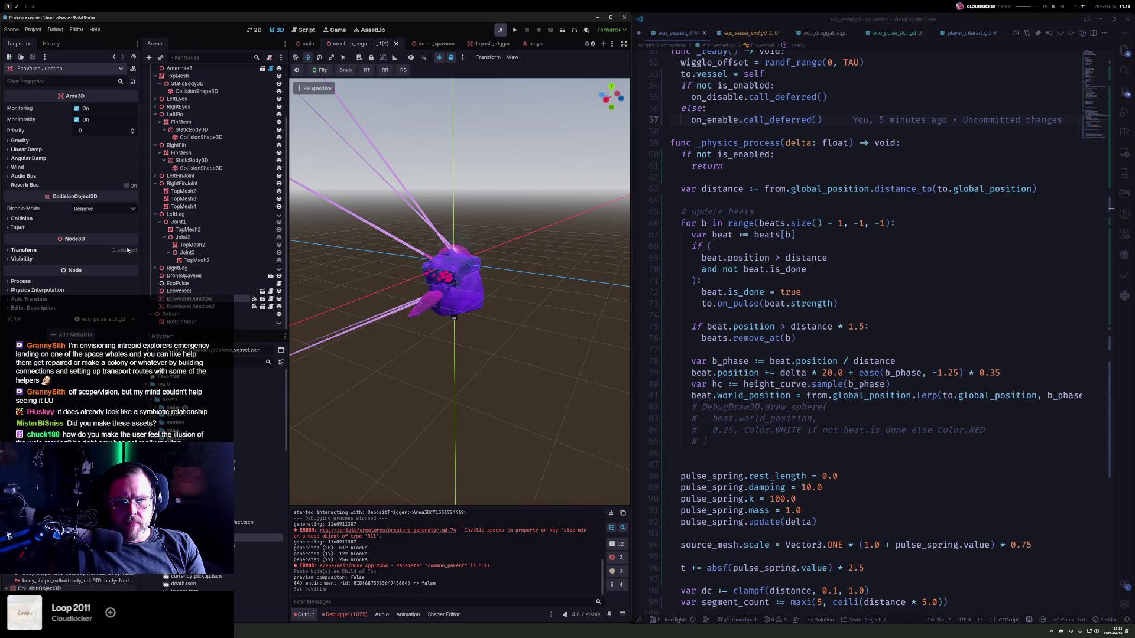
click(130, 250)
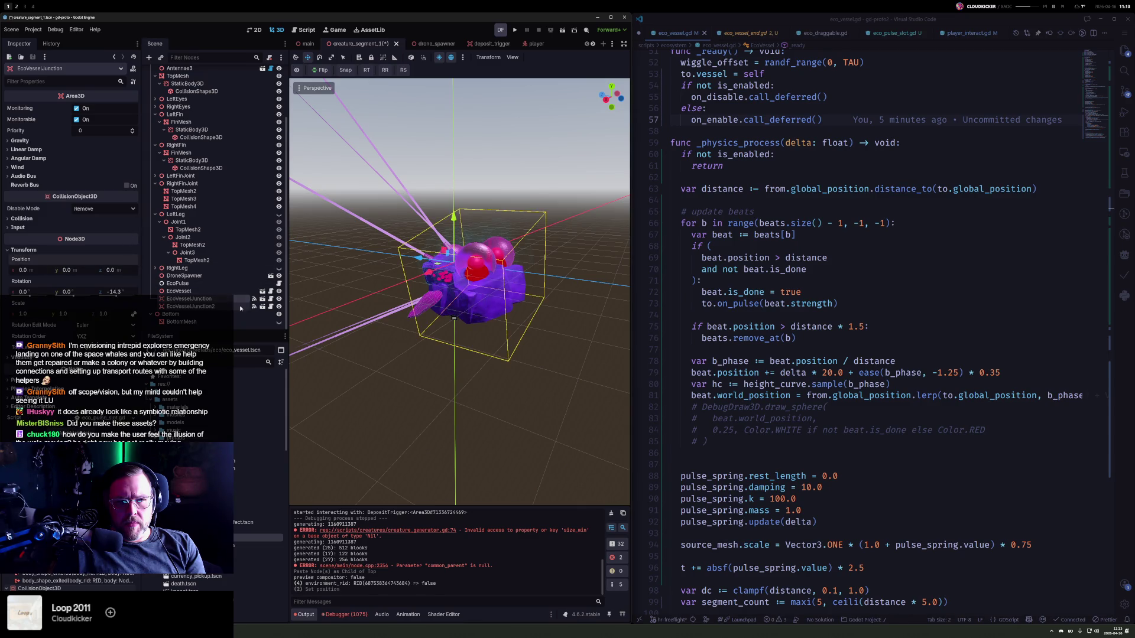
click(211, 307)
click(101, 251)
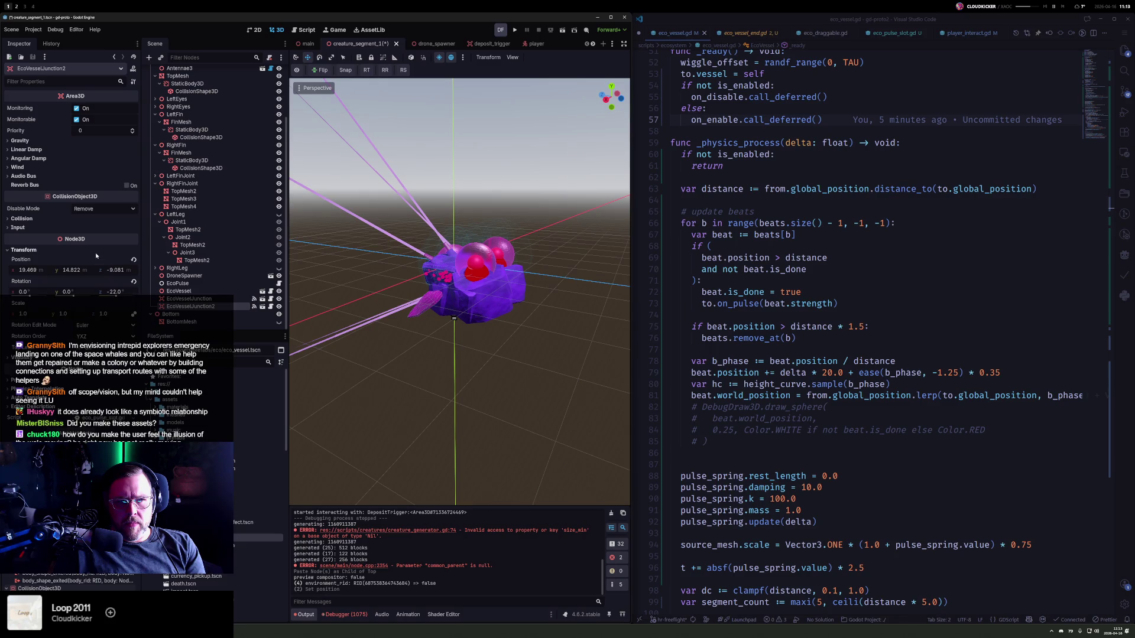
click(134, 261)
- Raise the junction about 0.9 units, shift EcoVessel 1.7 along Z, then select Creature2 in main
scroll(511, 269, up, 5)
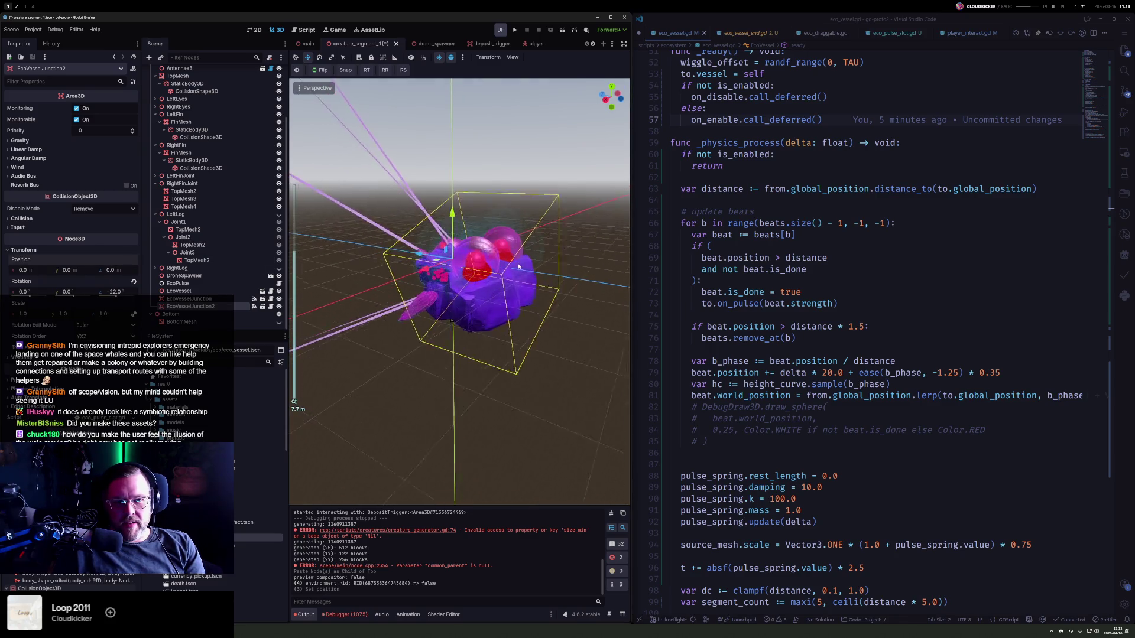
drag(512, 268, 602, 277)
mouse_move(475, 204)
mouse_down()
mouse_move(469, 158)
mouse_move(578, 186)
mouse_move(526, 210)
mouse_up()
scroll(501, 220, down, 2)
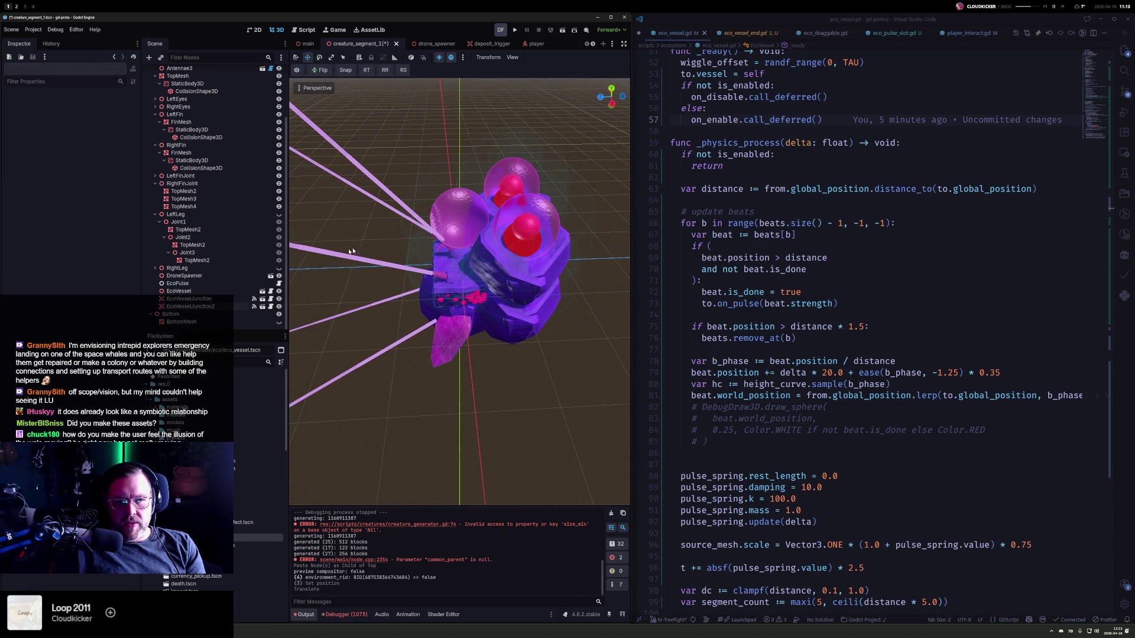
click(196, 292)
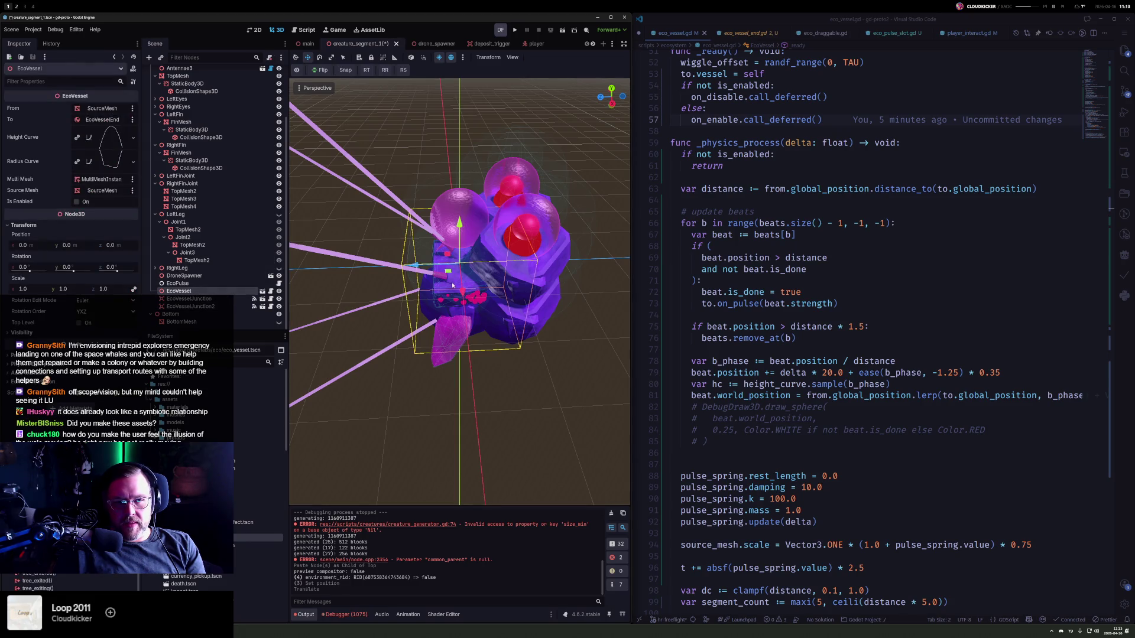
mouse_move(413, 265)
mouse_down()
mouse_move(367, 252)
mouse_move(352, 186)
mouse_up()
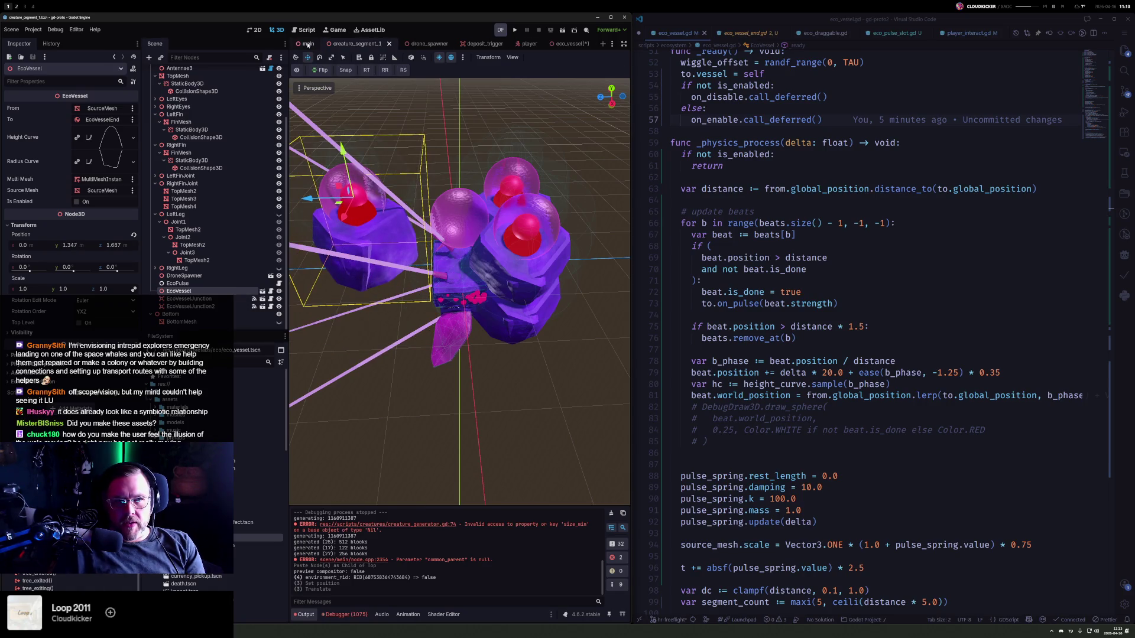
click(308, 43)
click(181, 141)
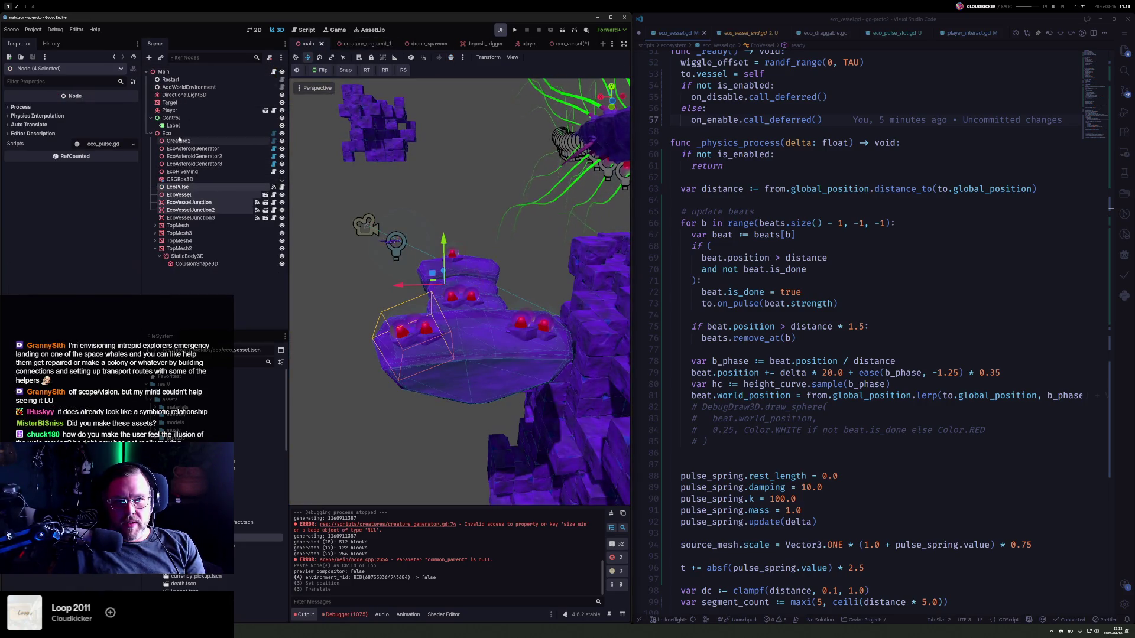
- Frame Creature2, run the game with F5 to look around, then stop it
key(f)
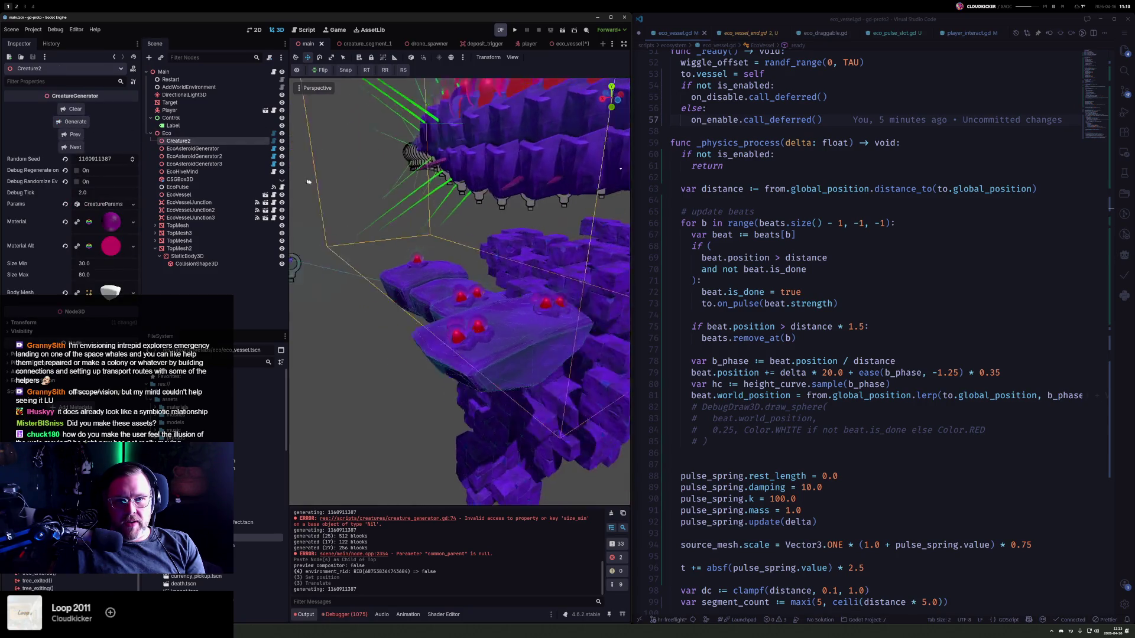
scroll(517, 222, down, 3)
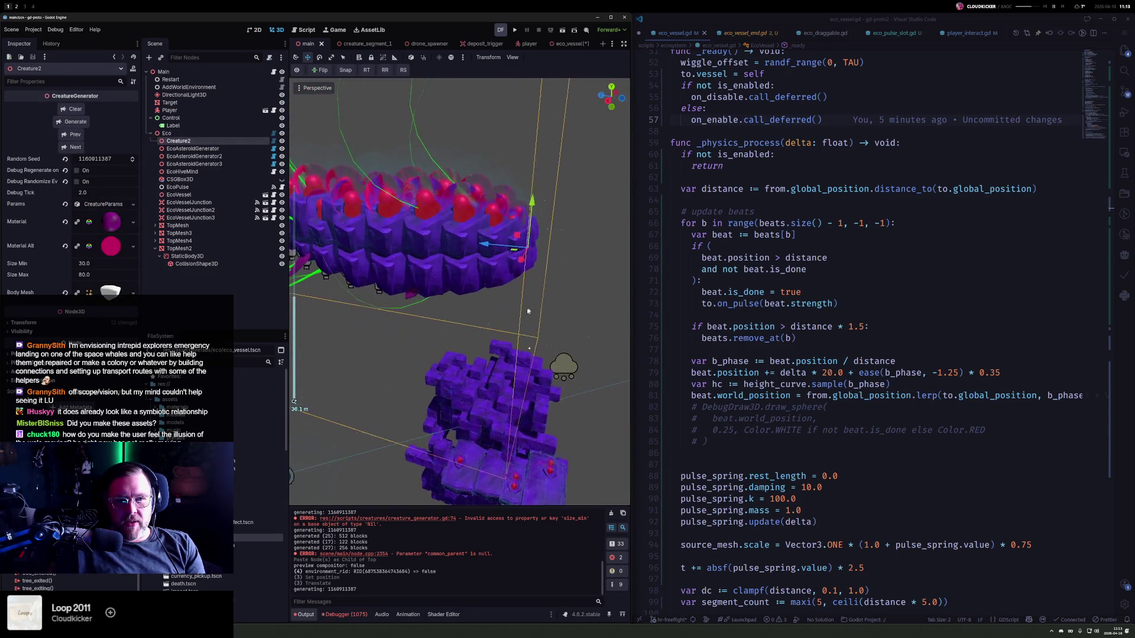
key(F5)
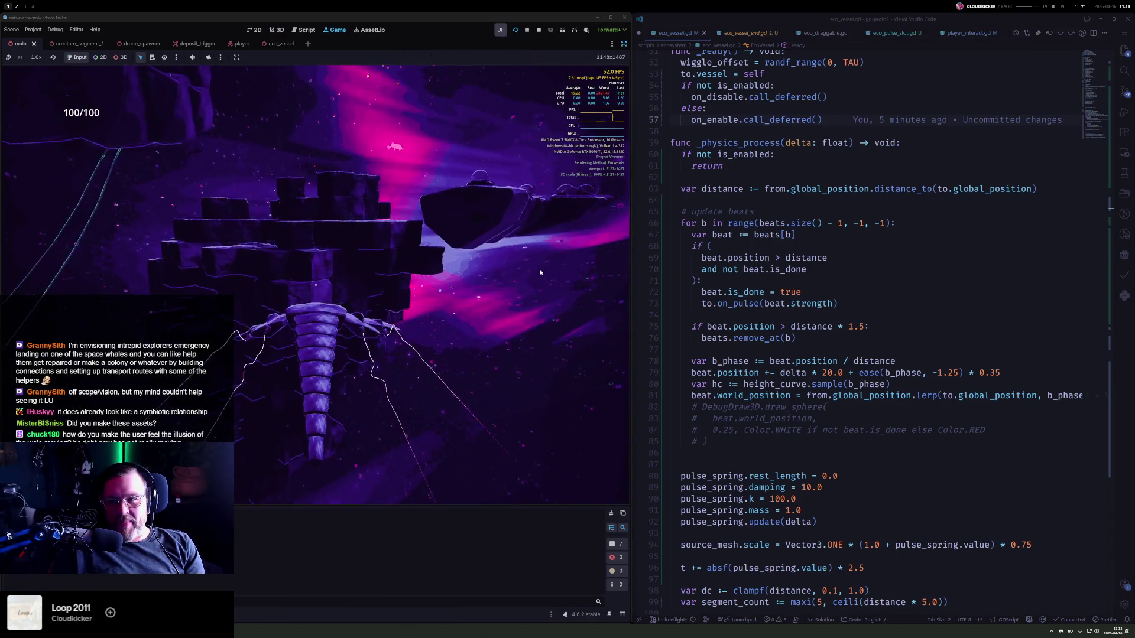
click(578, 268)
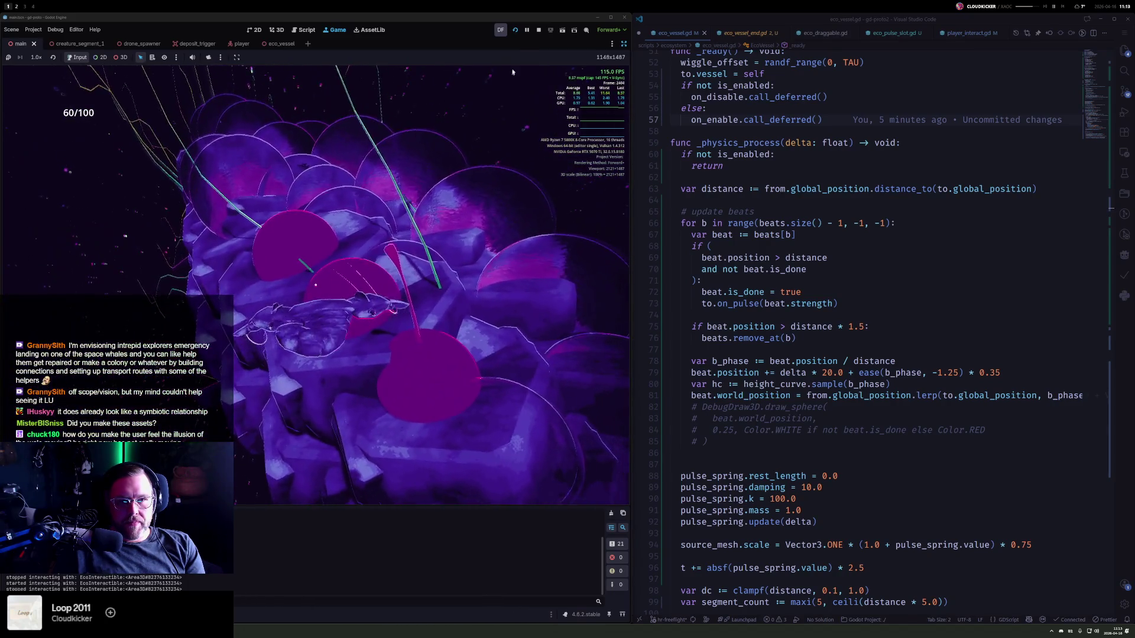
click(539, 30)
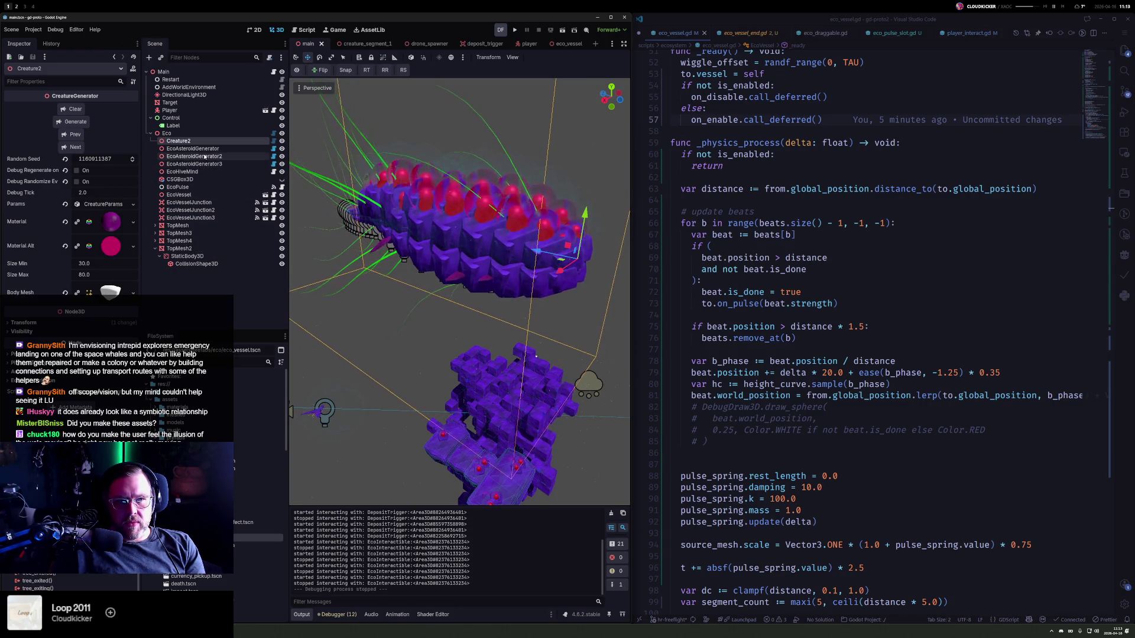
- Scale down EcoVessel and both junctions and place them on top of the box
click(565, 44)
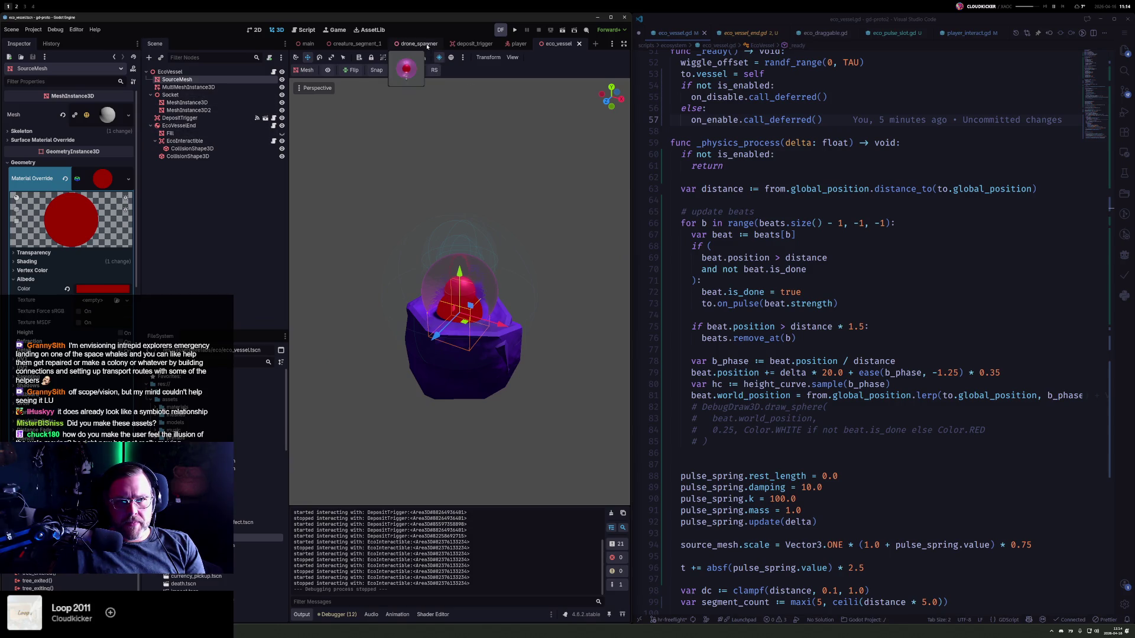
click(350, 43)
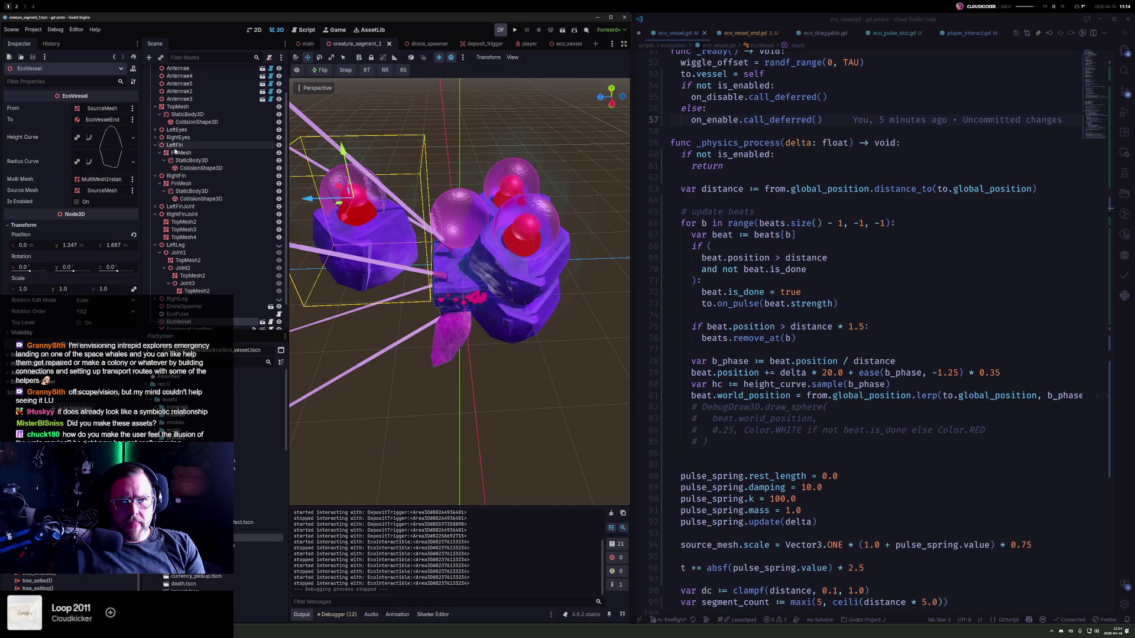
scroll(202, 309, down, 2)
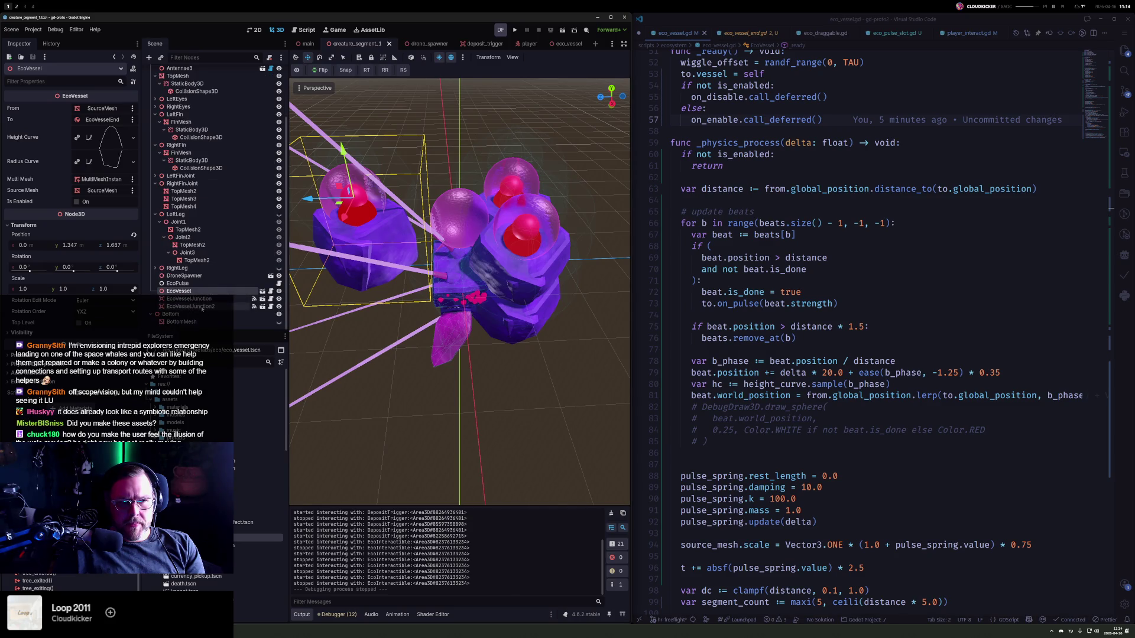
shift+click(202, 307)
key(e)
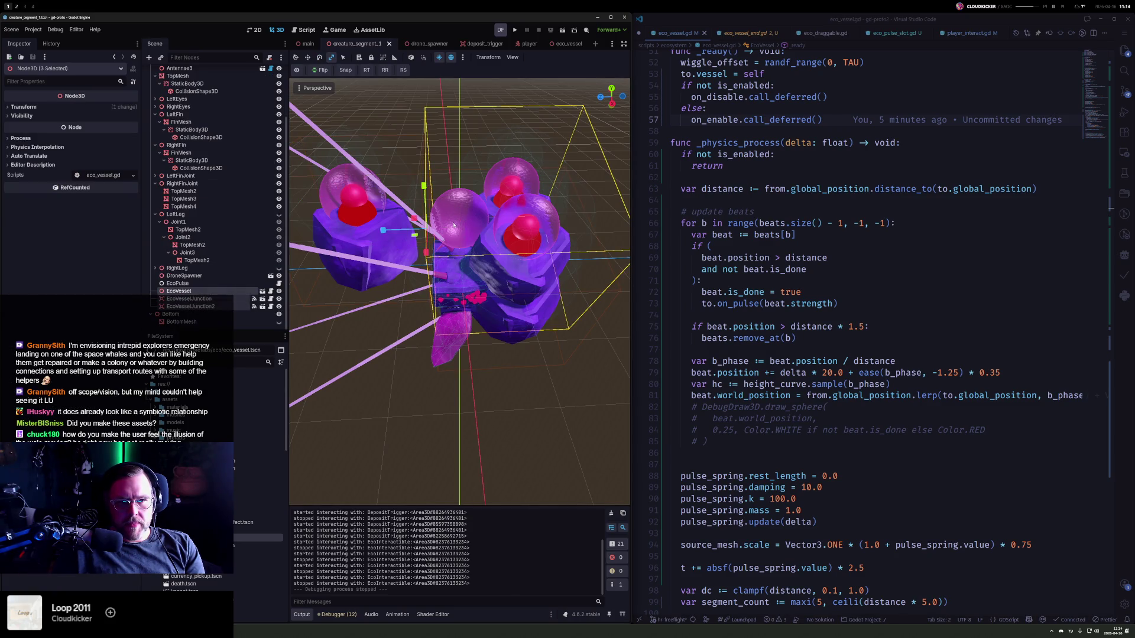
key(s)
click(437, 240)
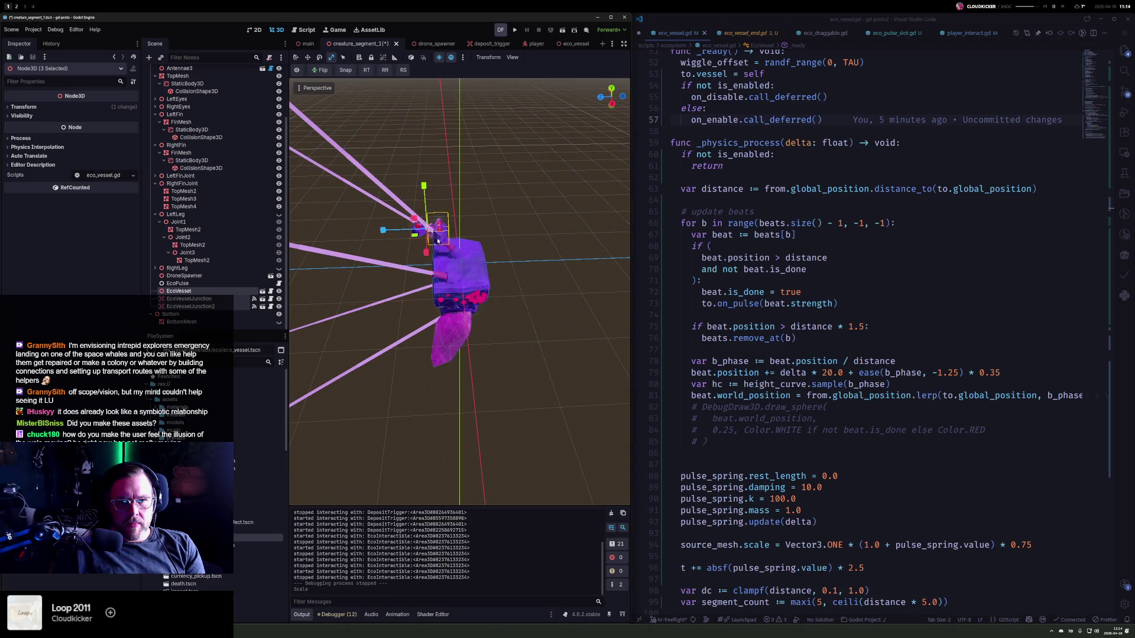
key(g)
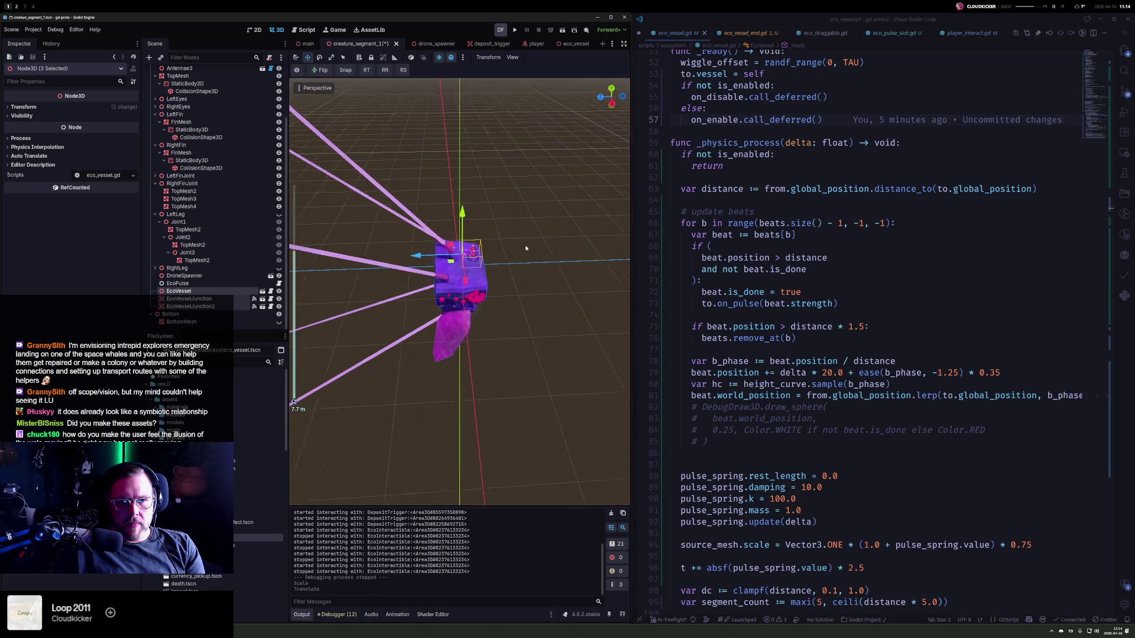
click(524, 245)
- Reposition EcoVessel, slide EcoVesselJunction along X, and move EcoVesselJunction2 left
scroll(506, 252, up, 3)
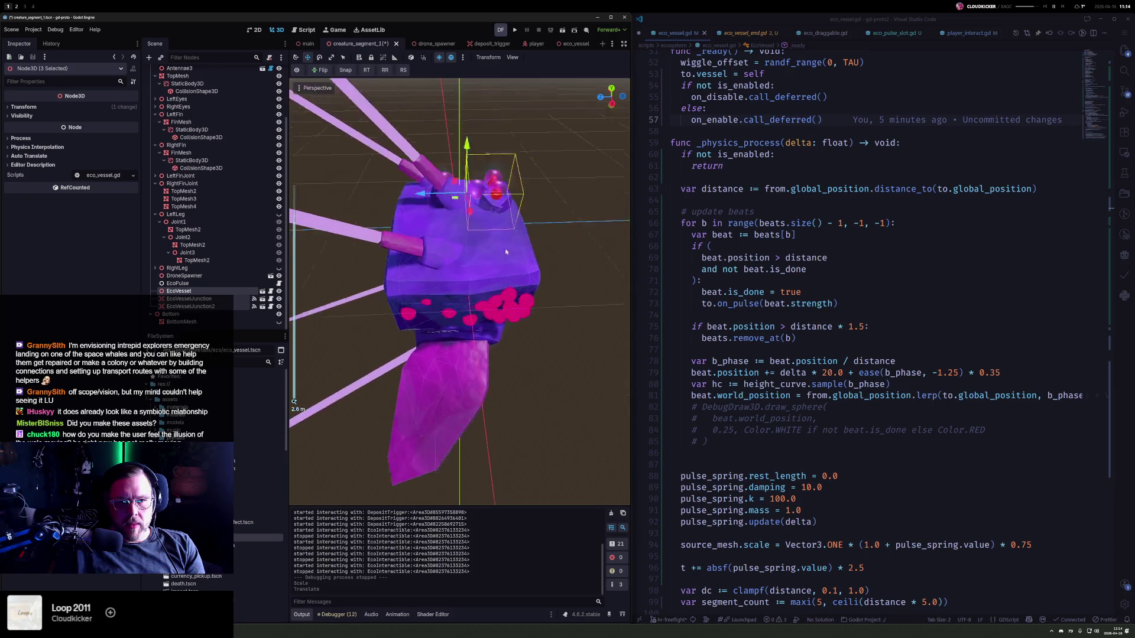
click(200, 293)
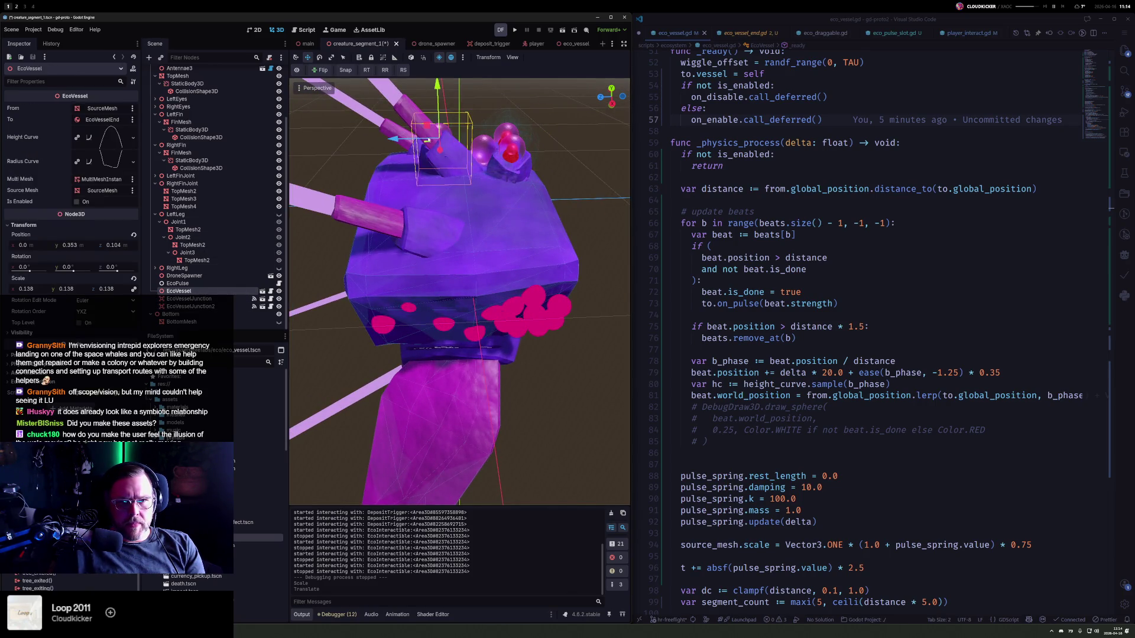
mouse_move(427, 140)
mouse_down()
mouse_move(423, 235)
mouse_move(381, 290)
mouse_move(375, 274)
mouse_move(372, 293)
mouse_move(470, 172)
mouse_move(630, 204)
mouse_move(309, 226)
mouse_up()
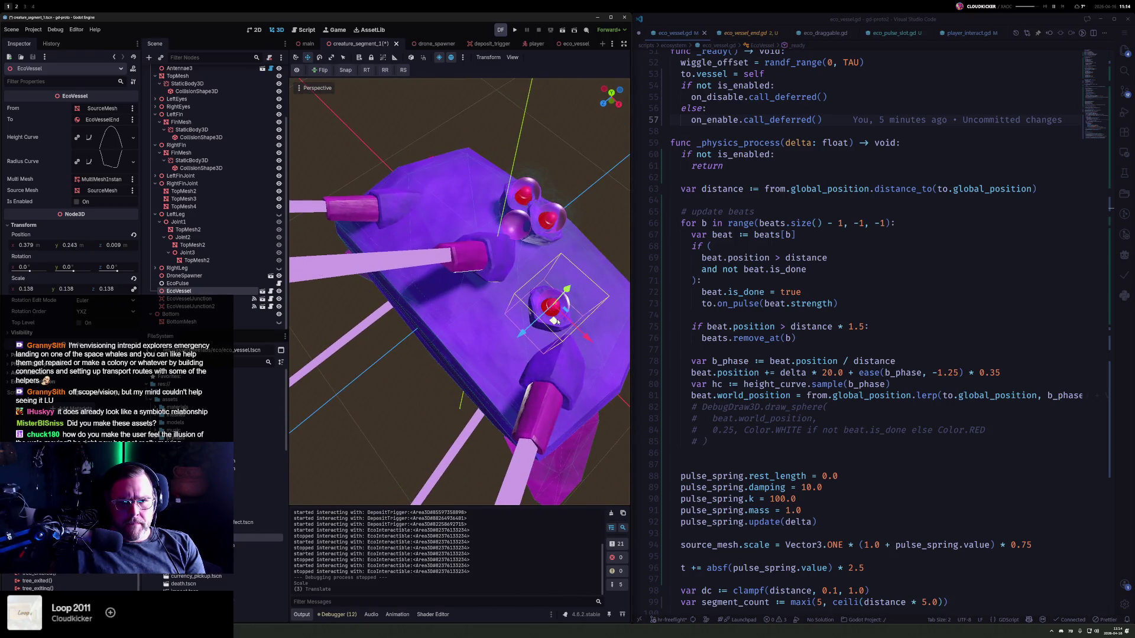
mouse_move(555, 321)
mouse_down()
mouse_move(505, 300)
mouse_move(400, 309)
mouse_up()
click(194, 299)
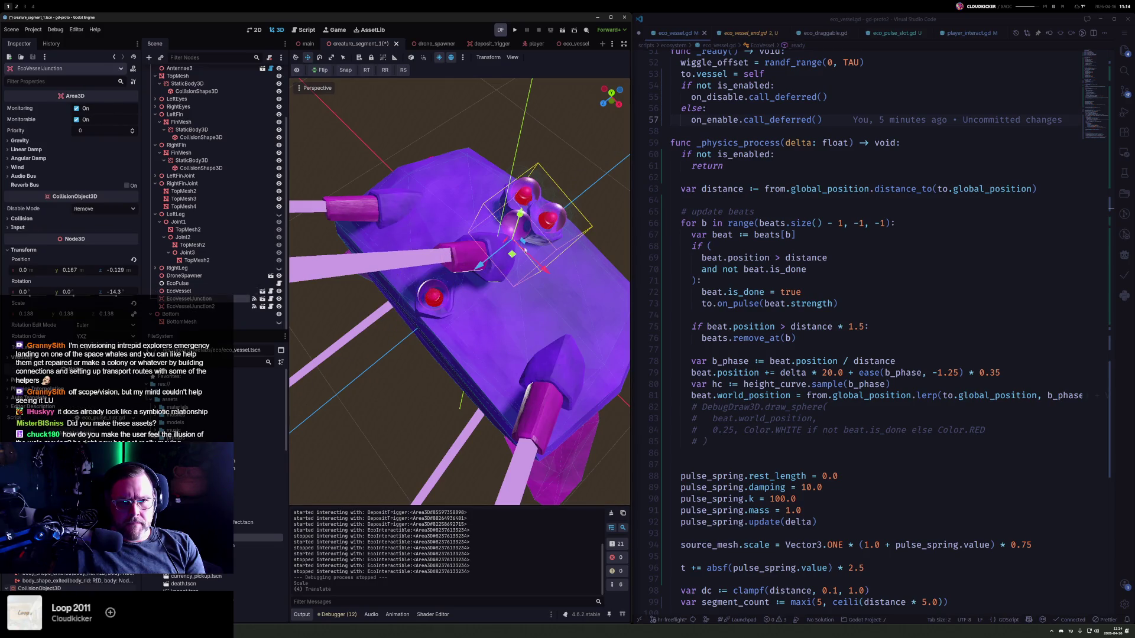
drag(532, 260, 619, 335)
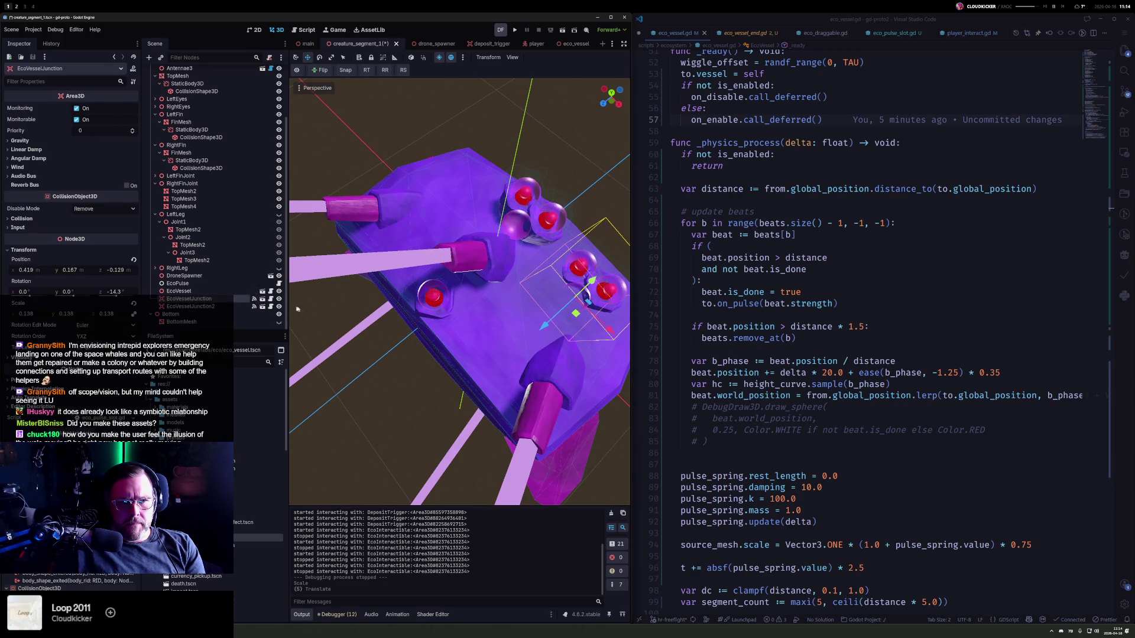
click(239, 306)
drag(536, 247, 299, 99)
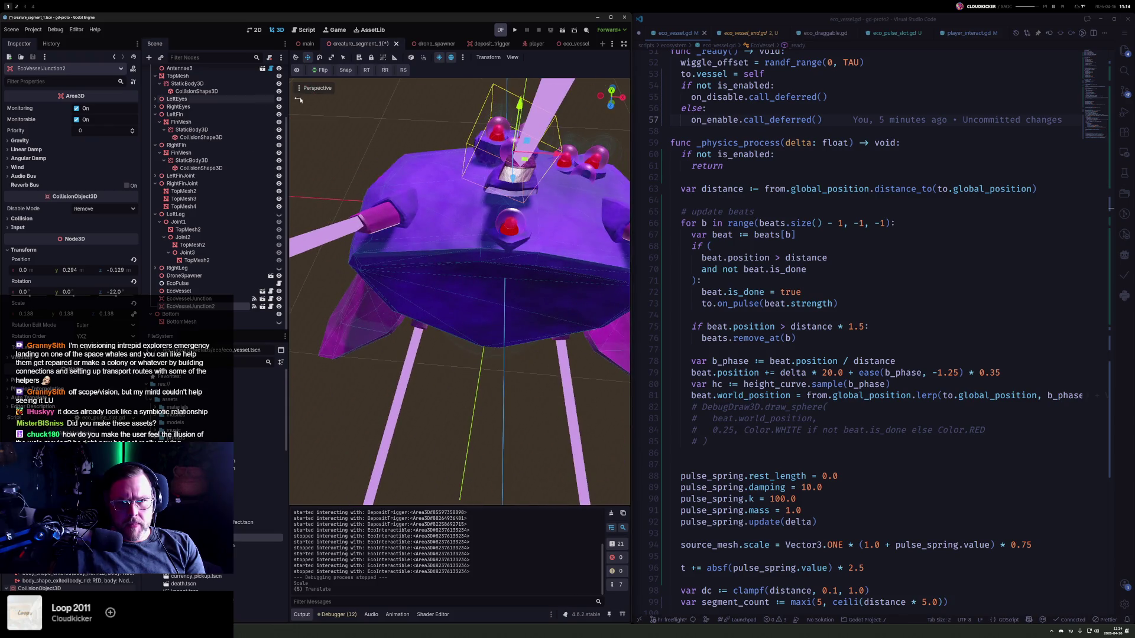
mouse_move(529, 143)
mouse_down()
mouse_move(455, 142)
mouse_move(454, 129)
mouse_move(440, 157)
mouse_up()
- Rotate and tilt the junctions about X, then run the game with F5
key(e)
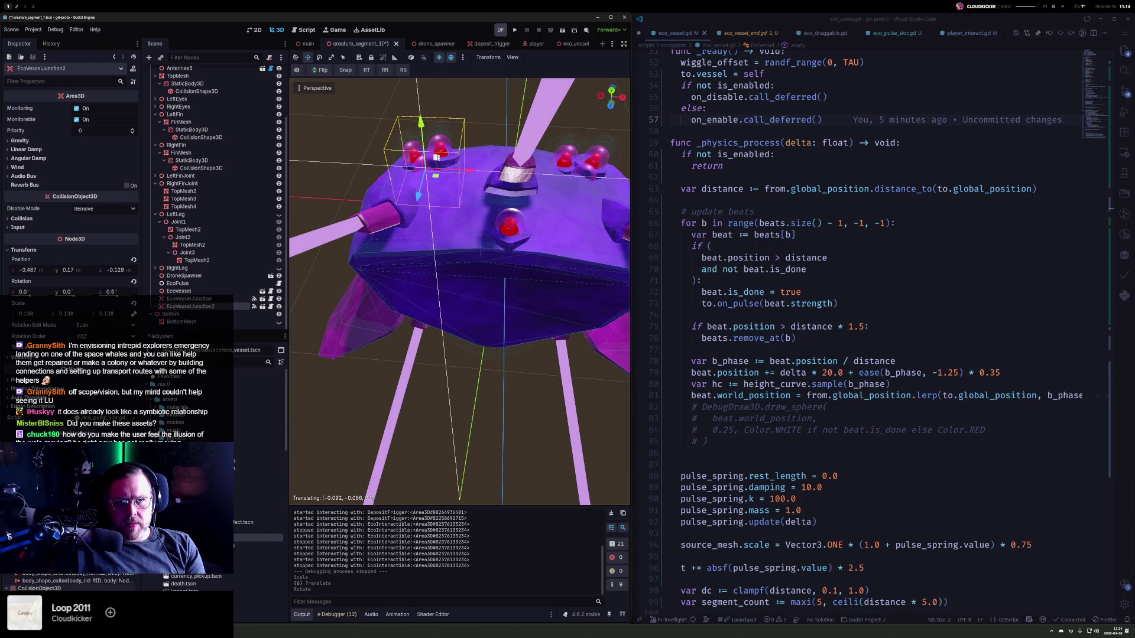
click(609, 155)
mouse_move(586, 167)
mouse_down()
mouse_move(597, 176)
mouse_move(594, 145)
mouse_move(600, 158)
mouse_move(606, 132)
mouse_up()
key(e)
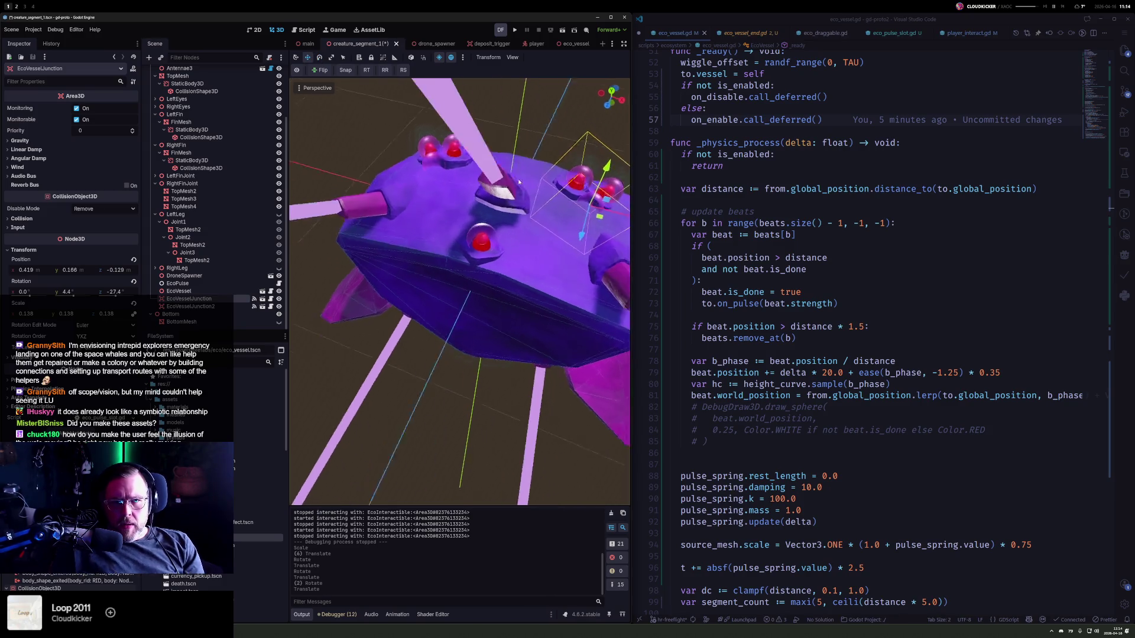
key(F5)
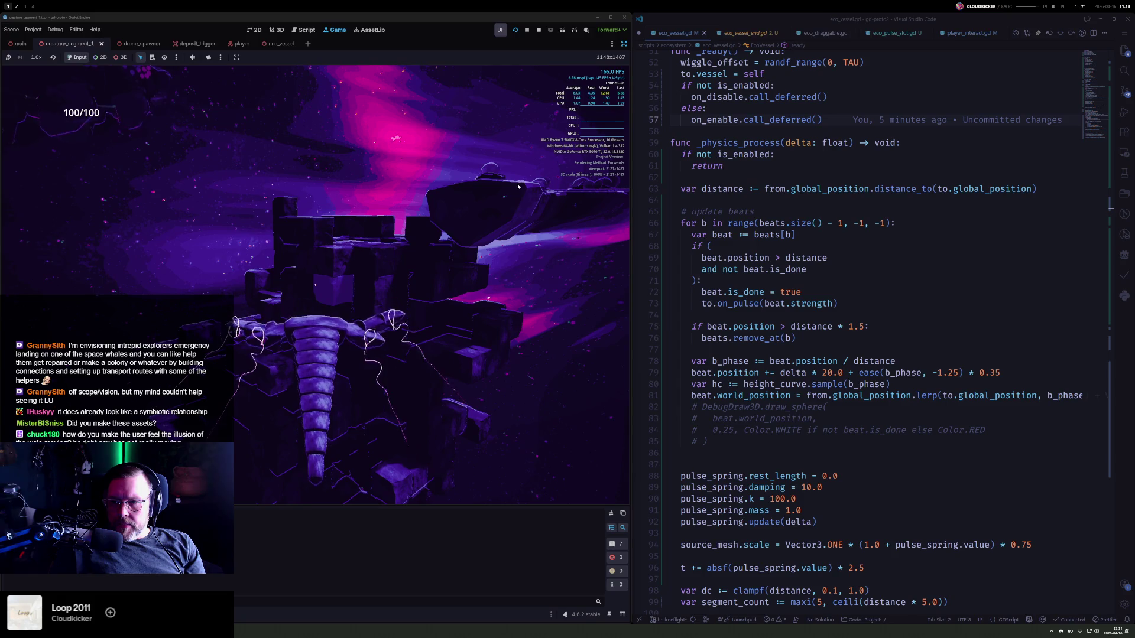
- Fly to the whale creature to inspect the vessels, then stop with F8
click(473, 252)
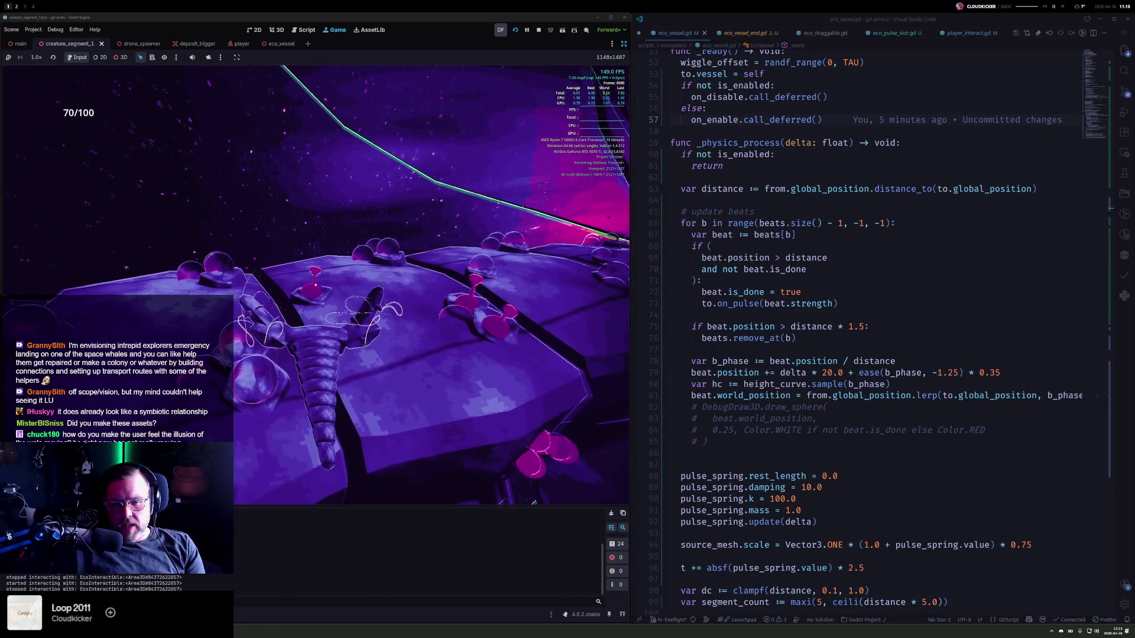
key(F8)
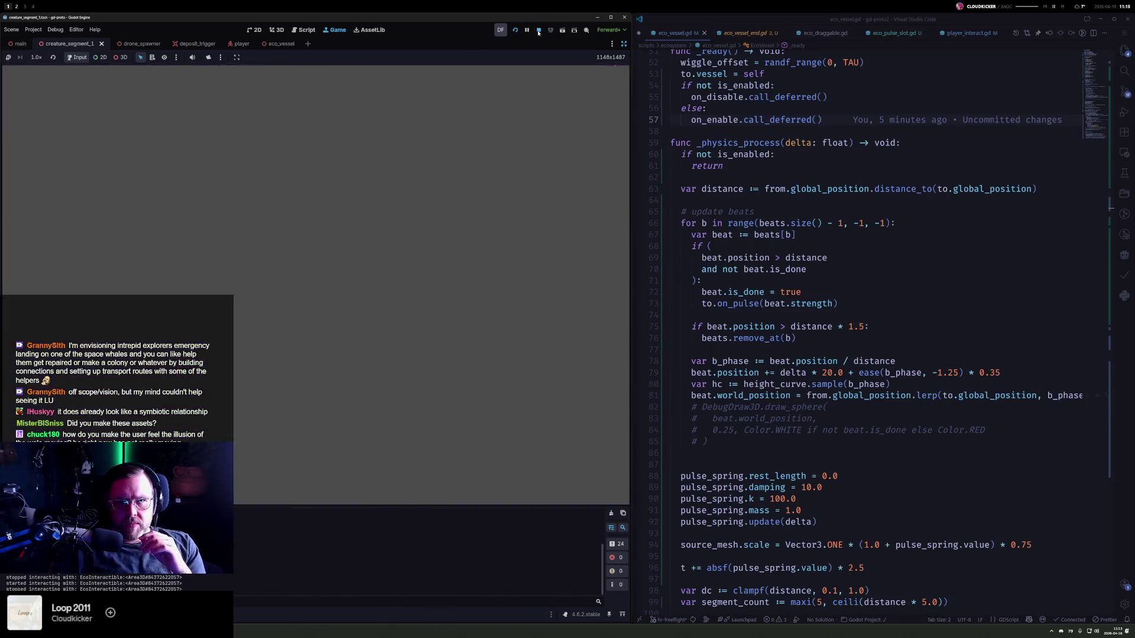
click(303, 45)
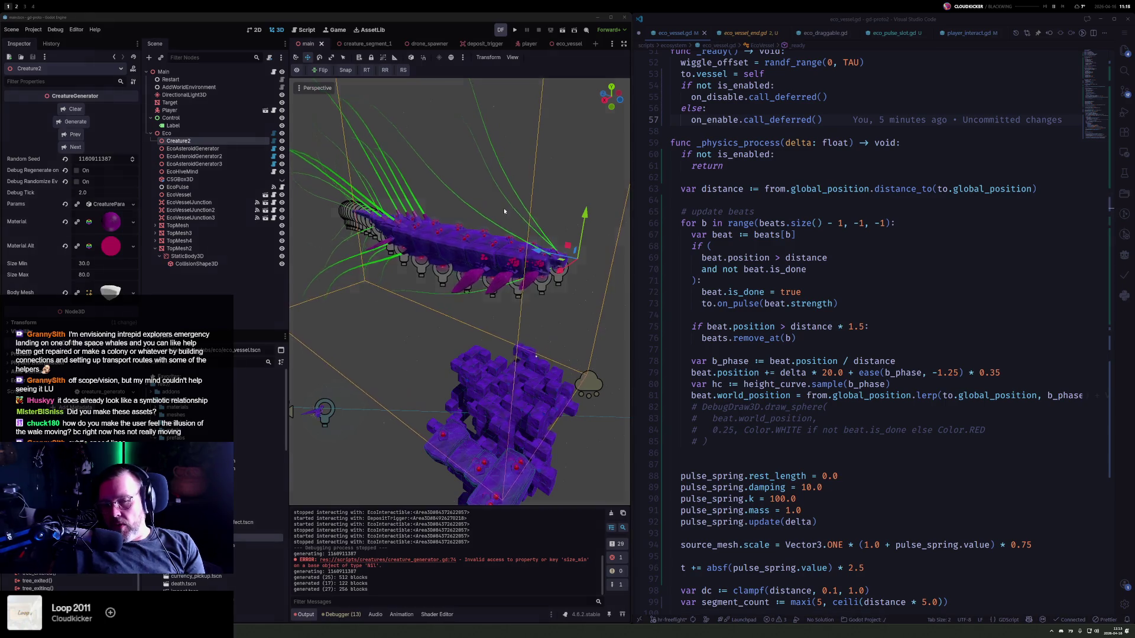
scroll(504, 211, up, 3)
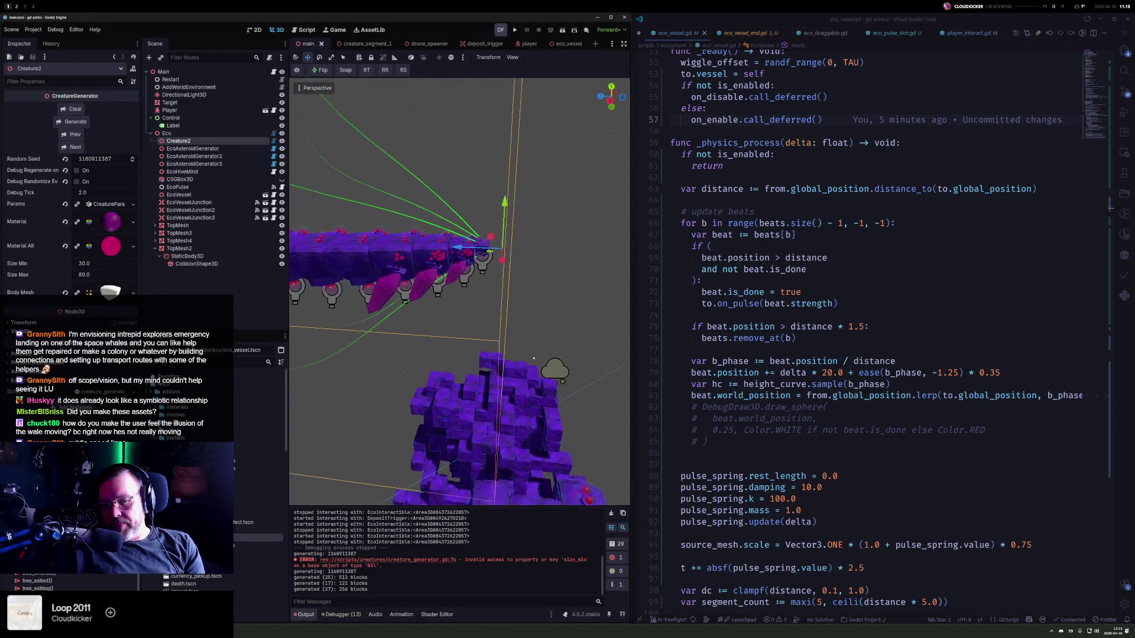
scroll(460, 292, up, 3)
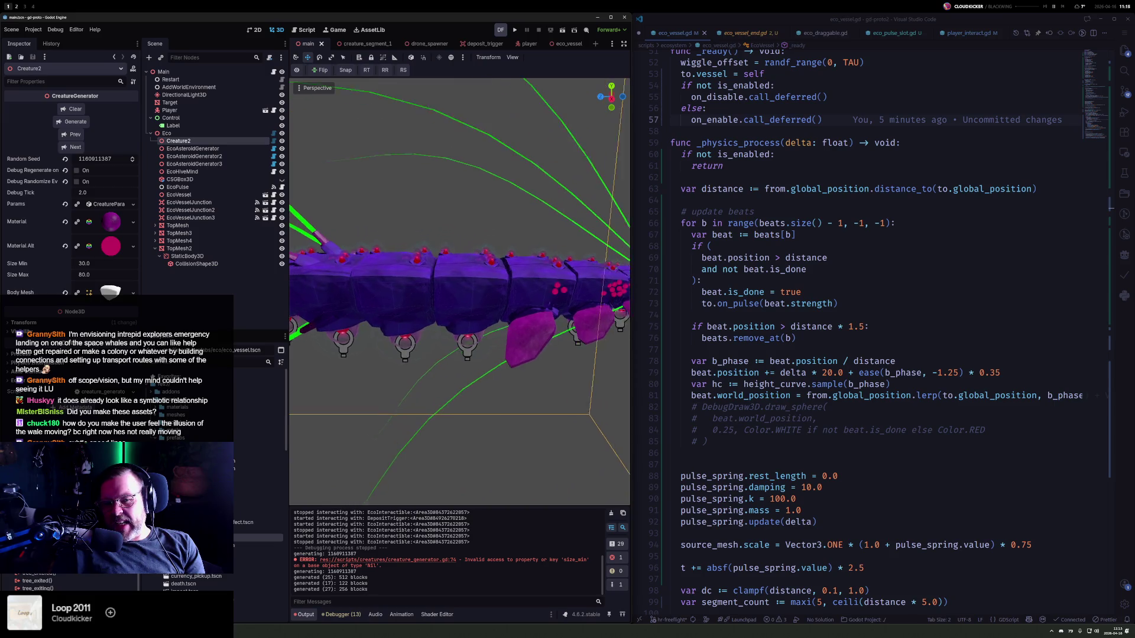
click(922, 223)
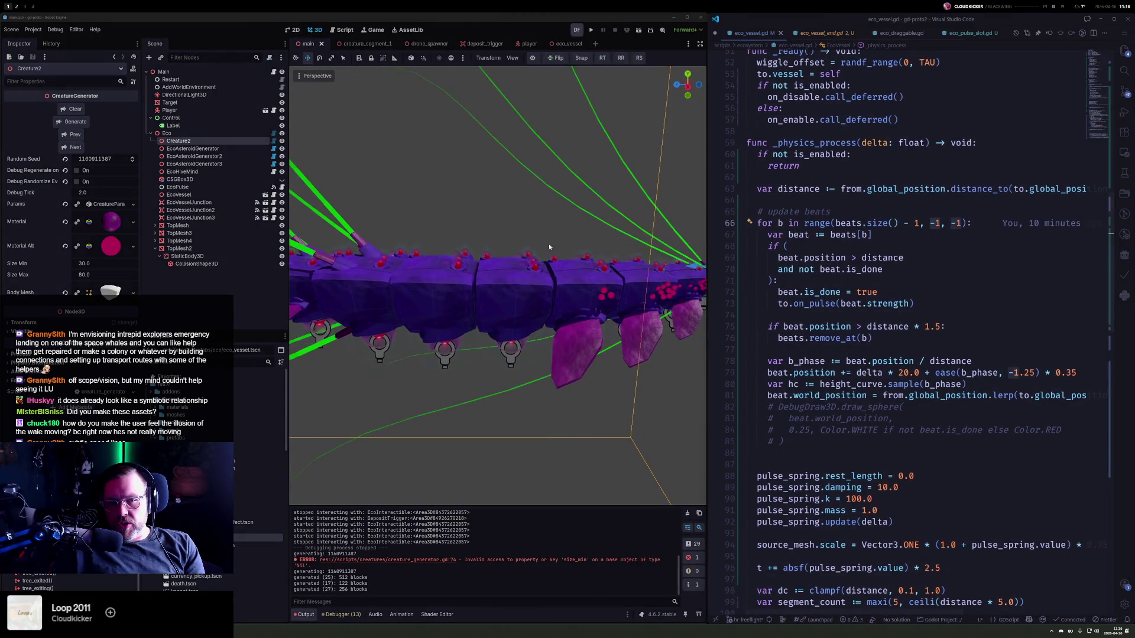
scroll(549, 247, down, 3)
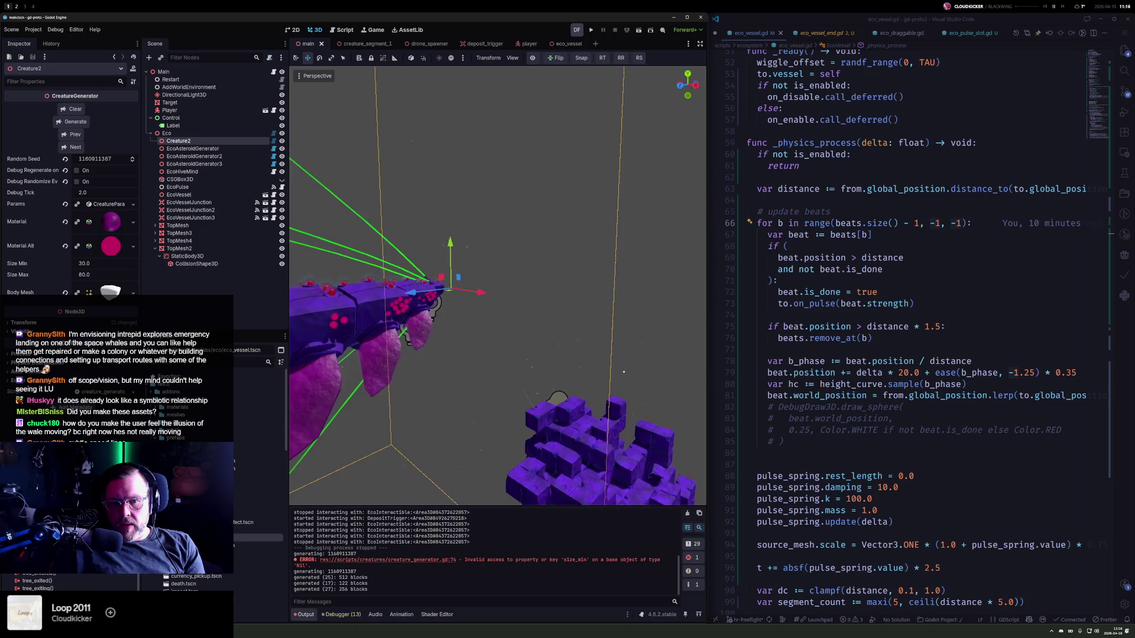
scroll(483, 299, up, 5)
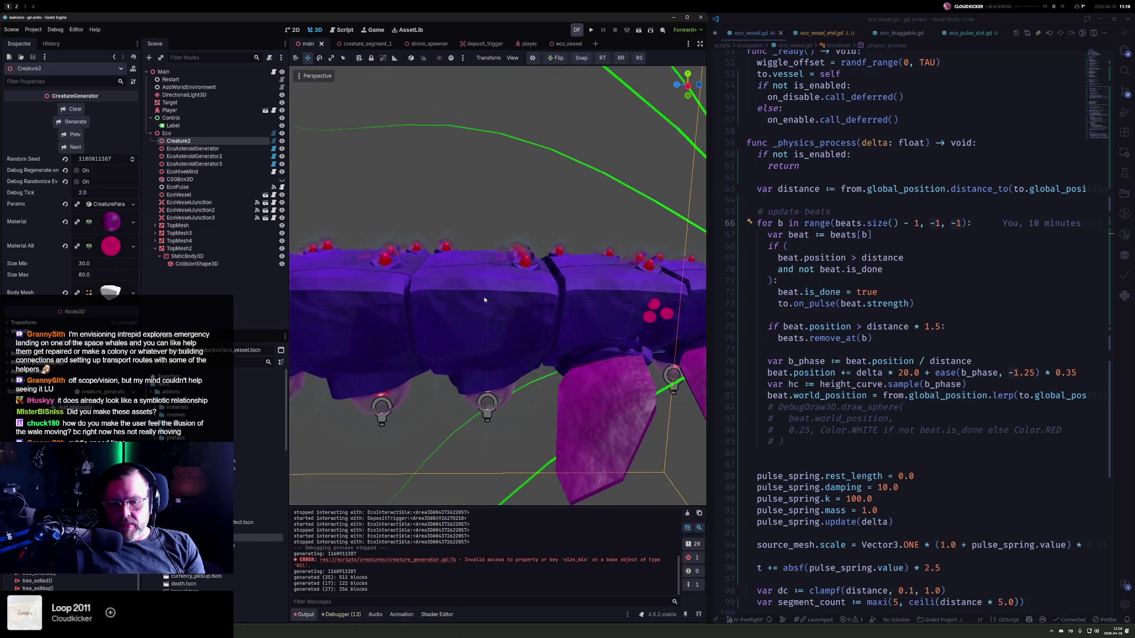
scroll(484, 296, down, 3)
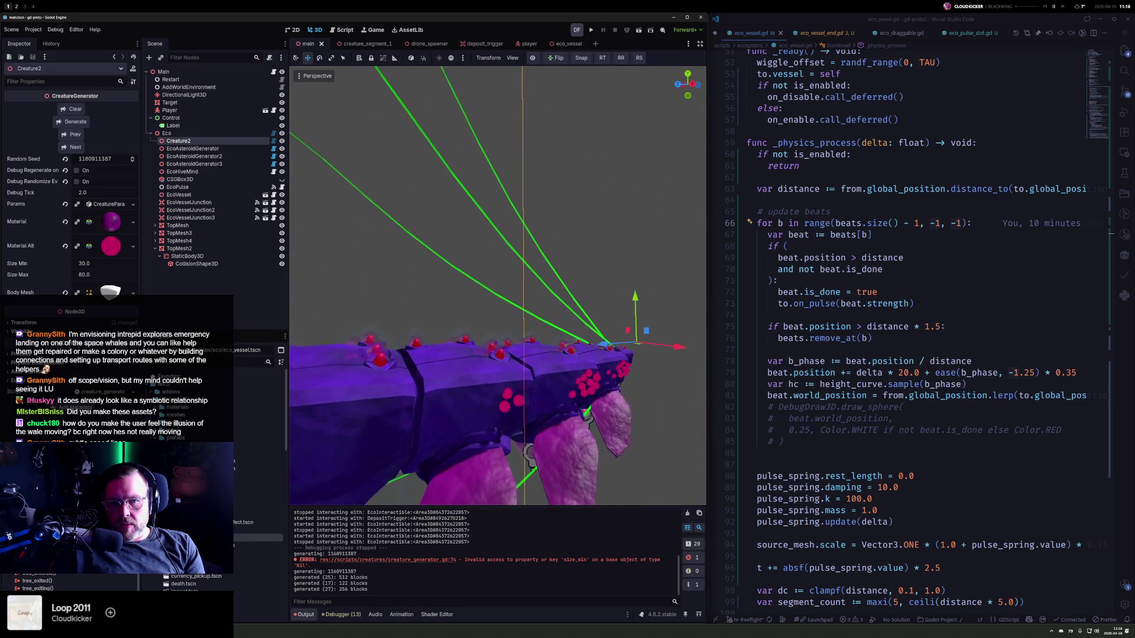
scroll(498, 286, up, 5)
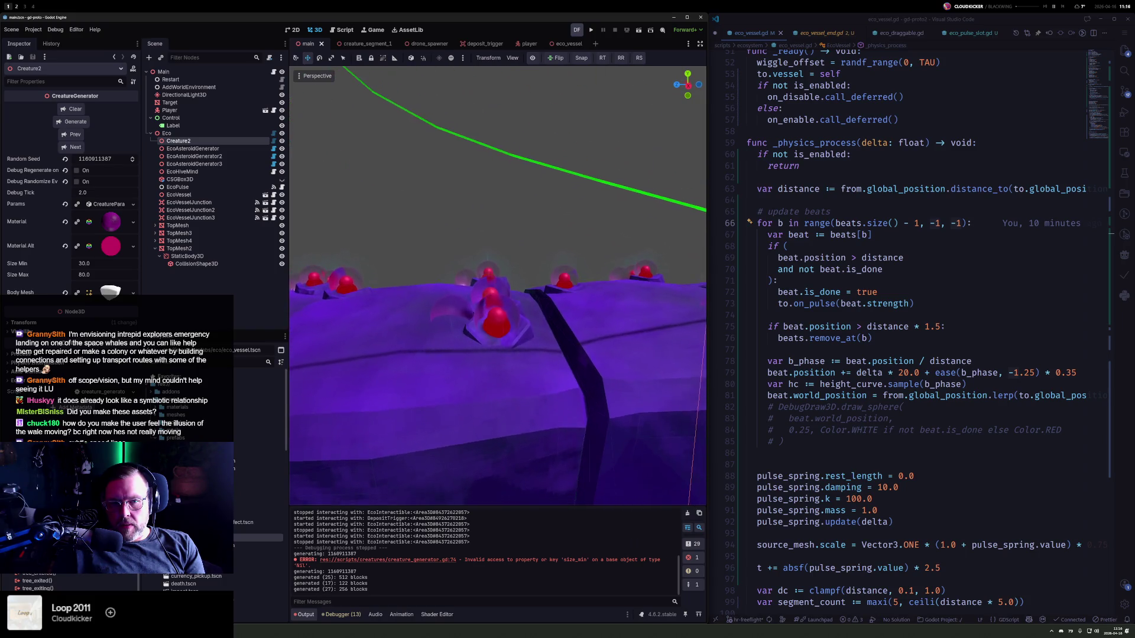
mouse_move(497, 285)
mouse_down()
mouse_move(526, 331)
mouse_move(529, 263)
mouse_up()
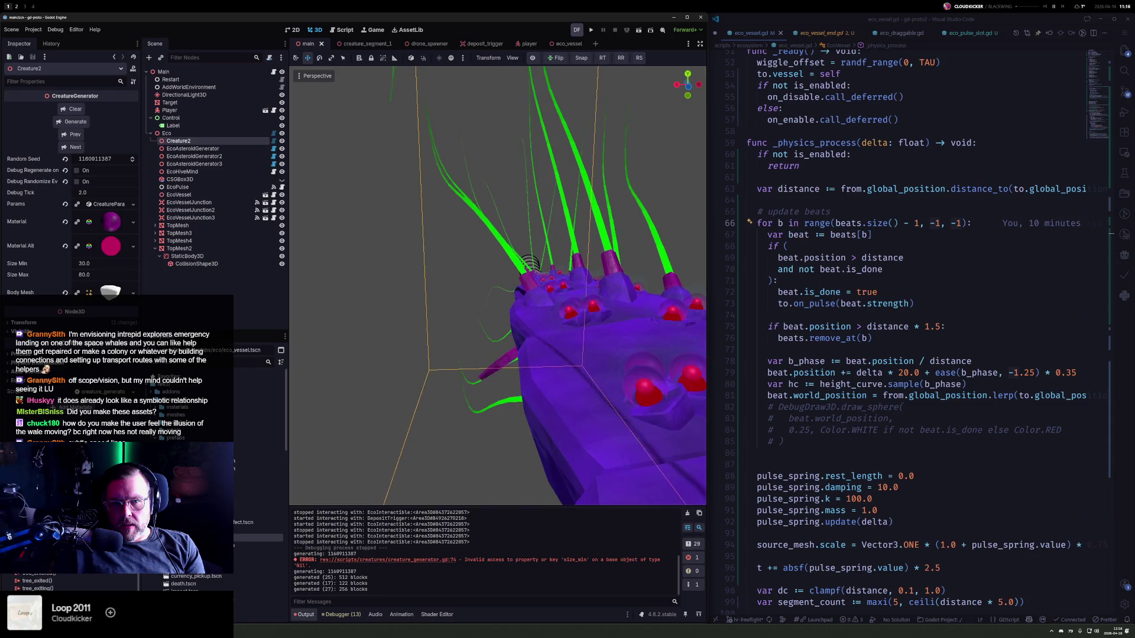
click(345, 321)
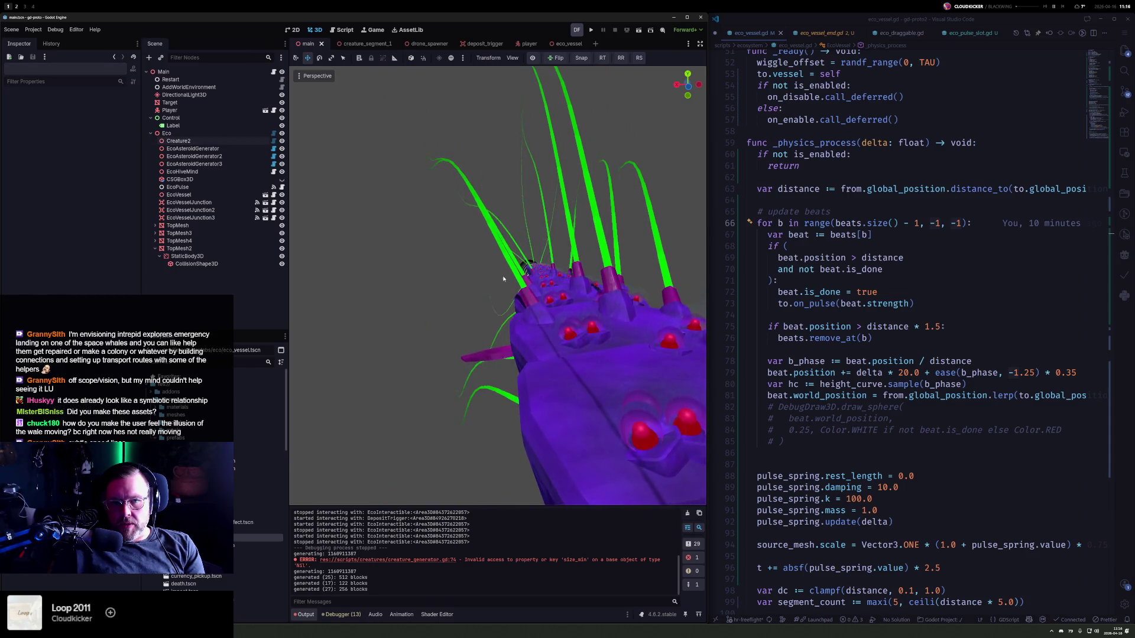
- Set the SourceMesh sphere to 8 rings, keeping 16 radial segments
click(563, 44)
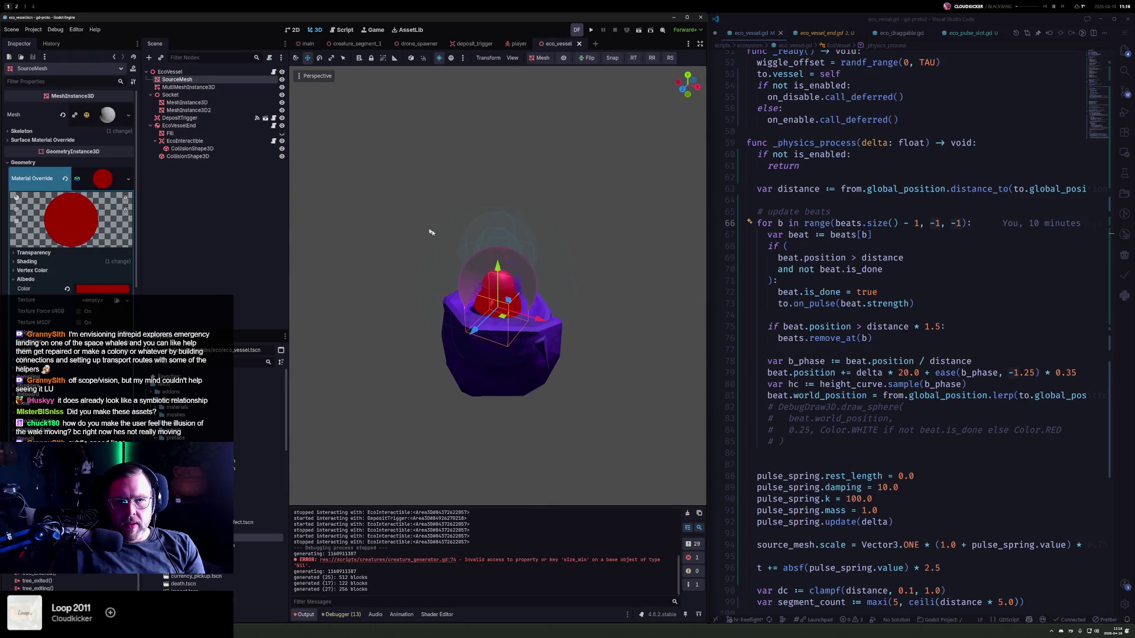
click(517, 268)
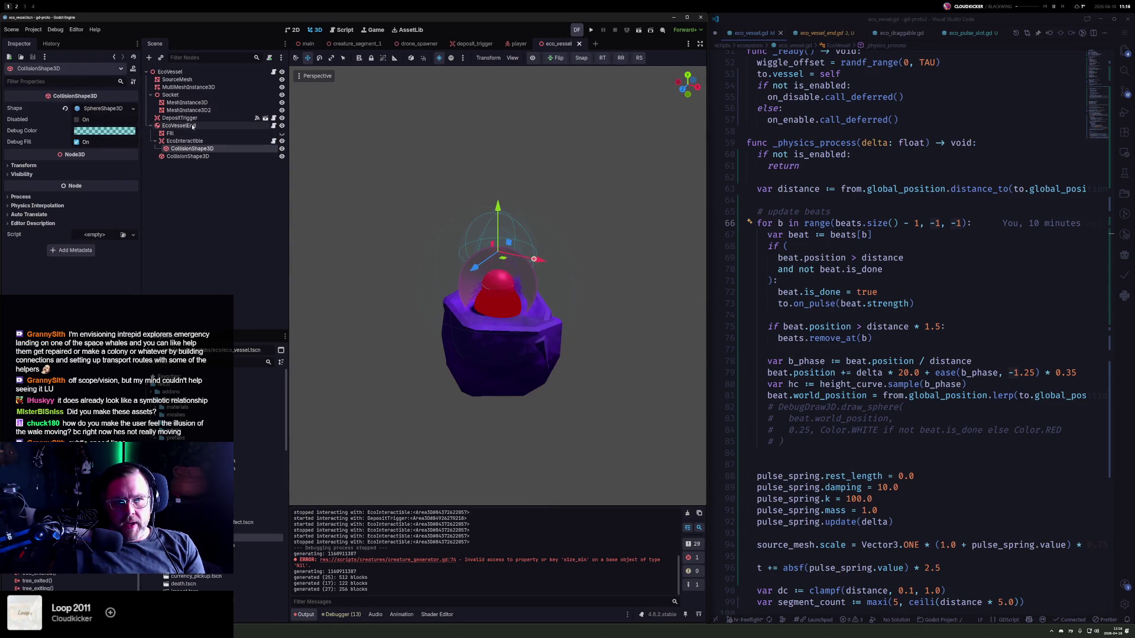
click(200, 79)
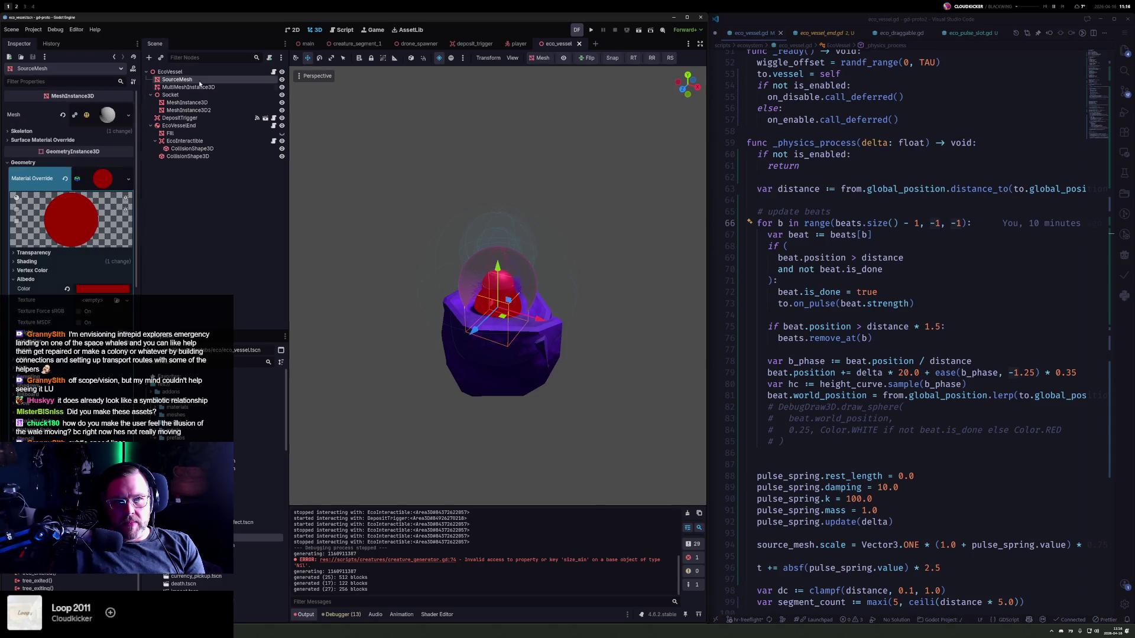
click(112, 119)
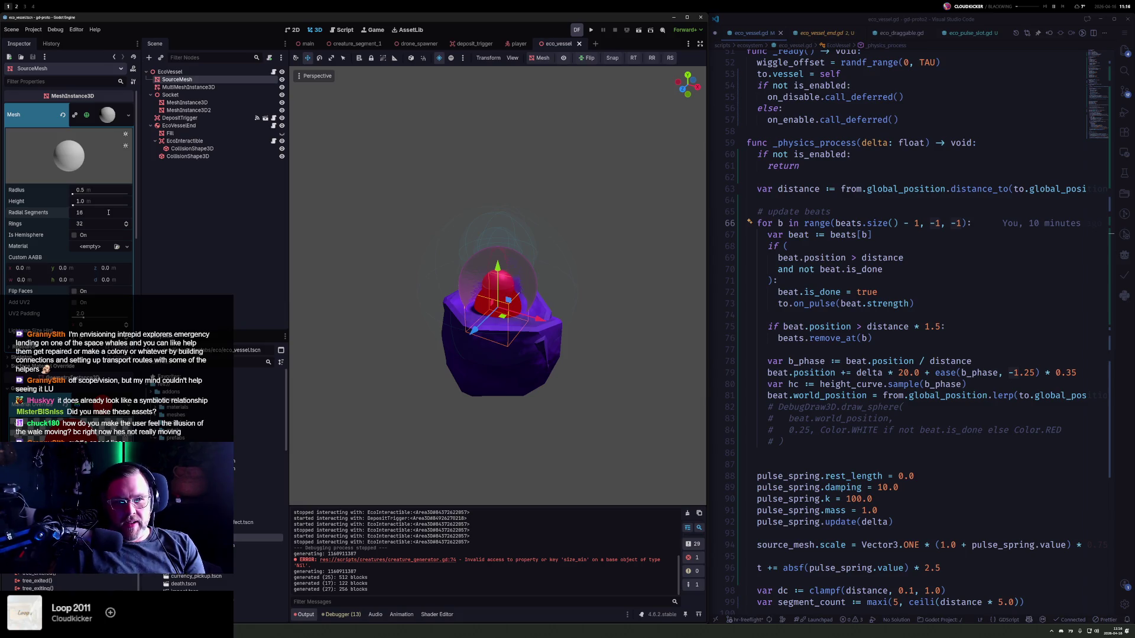
key(Tab)
text(8)
key(Return)
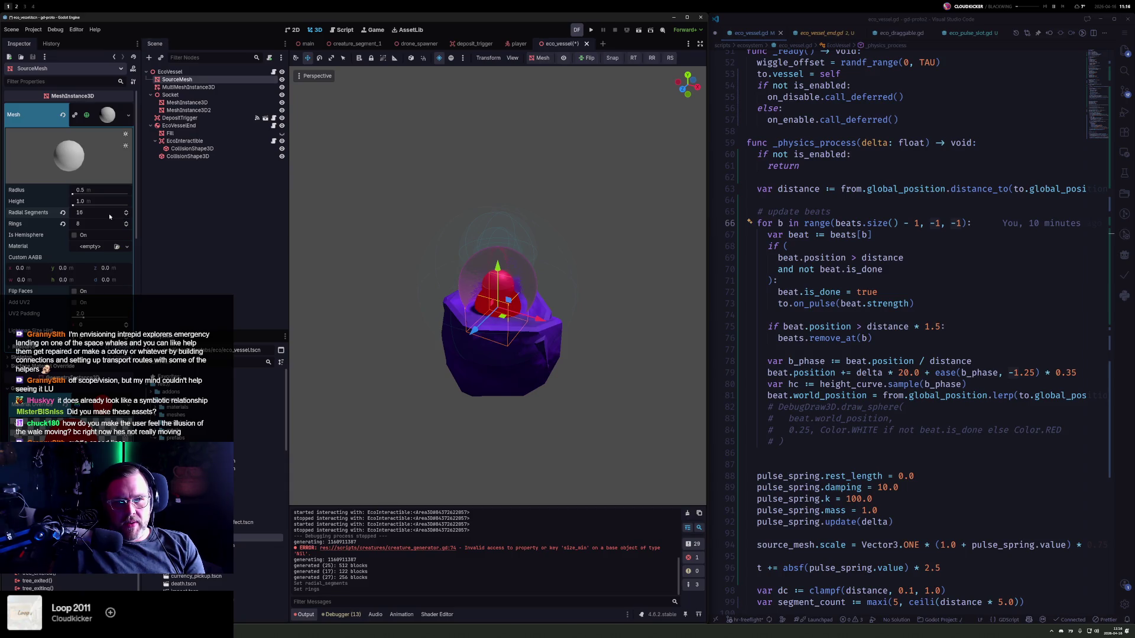
drag(109, 214, 82, 214)
key(ctrl+z)
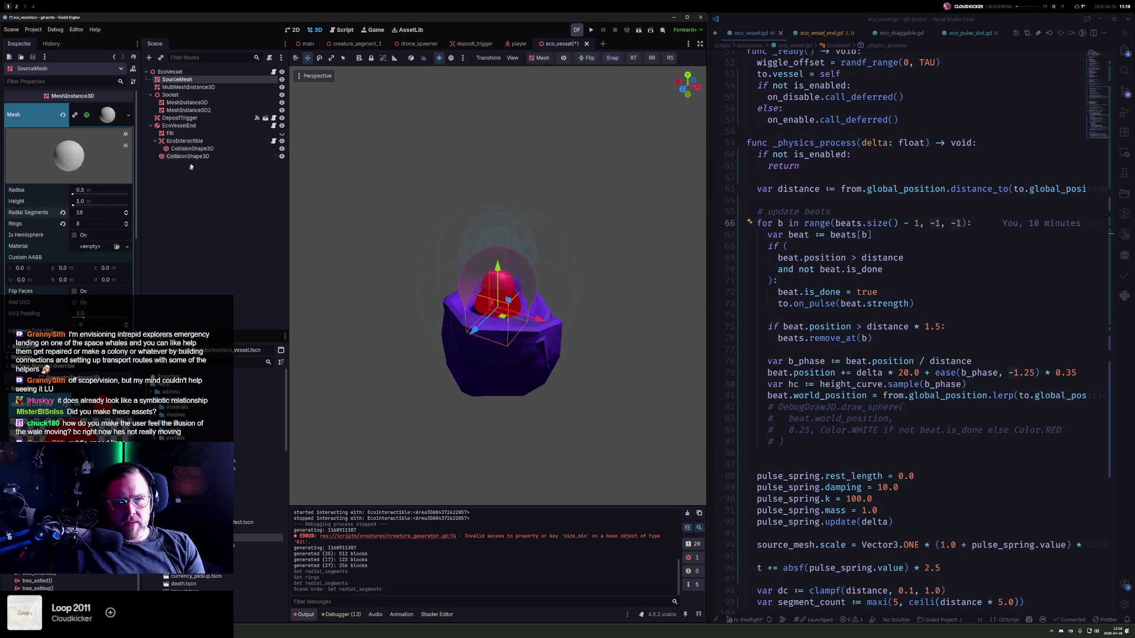
- Inspect the MultiMeshInstance3D, MeshInstance3D and DepositTrigger nodes, then run the game
click(199, 89)
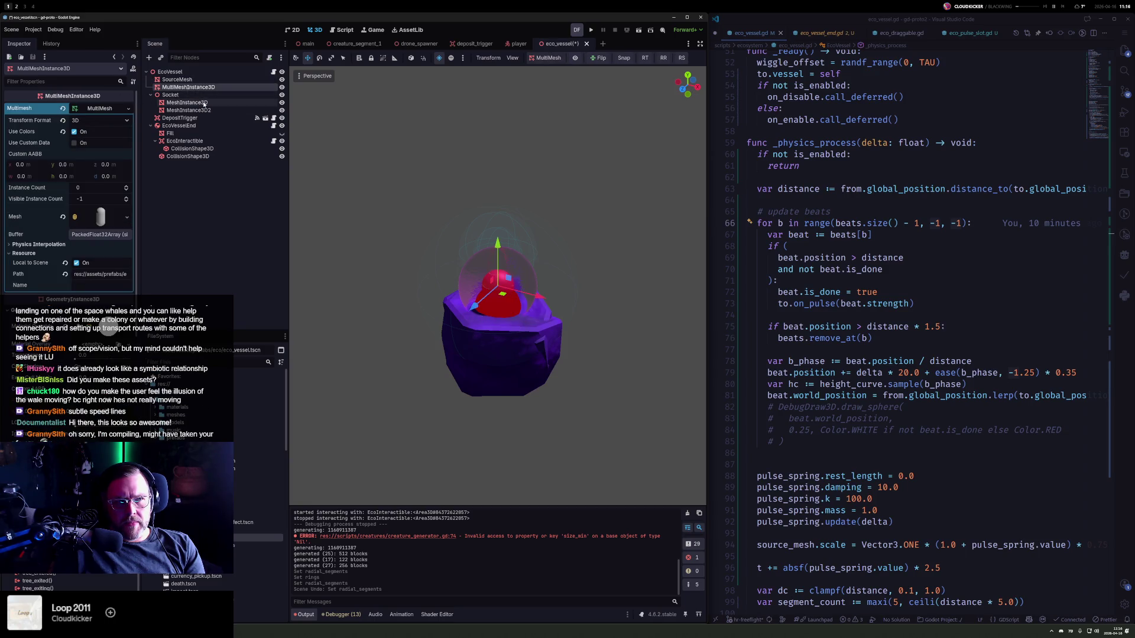
click(204, 104)
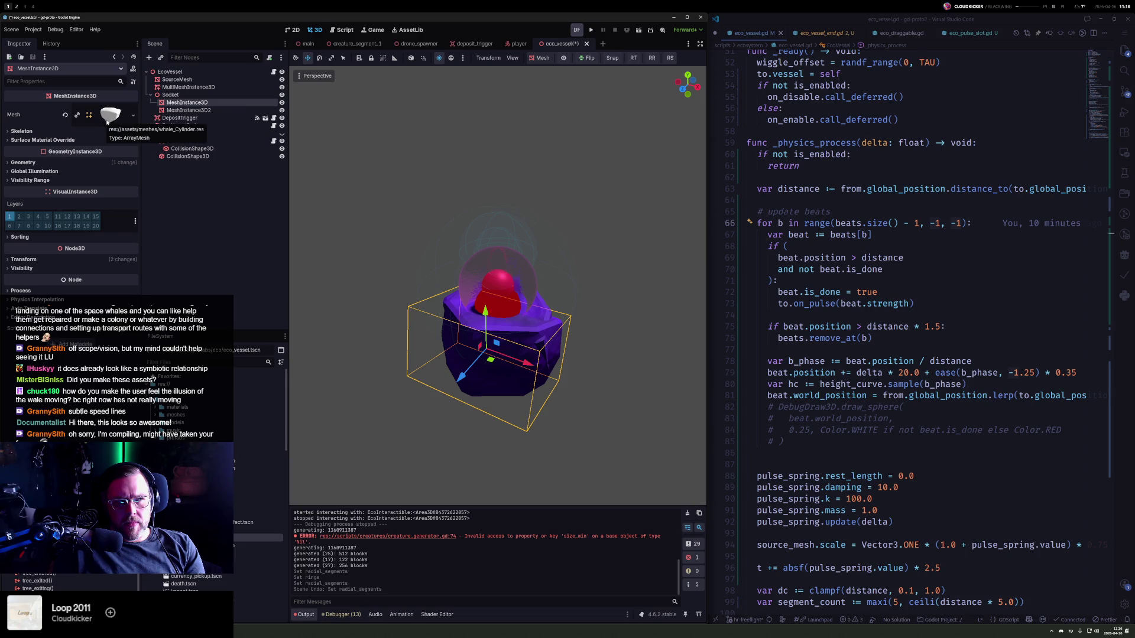
click(173, 118)
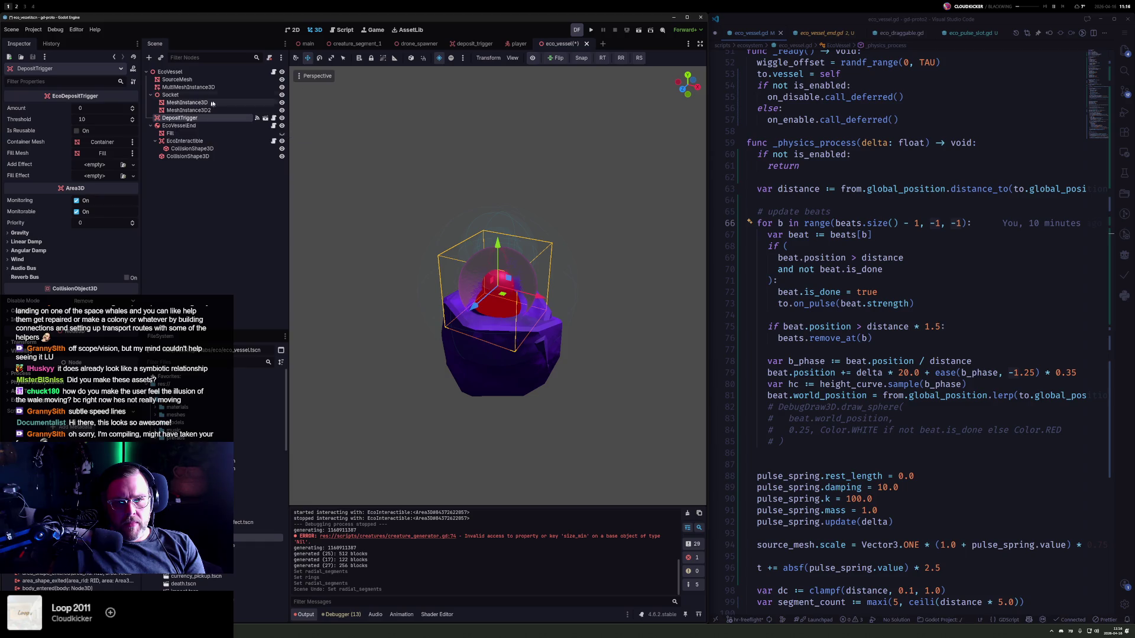
click(592, 30)
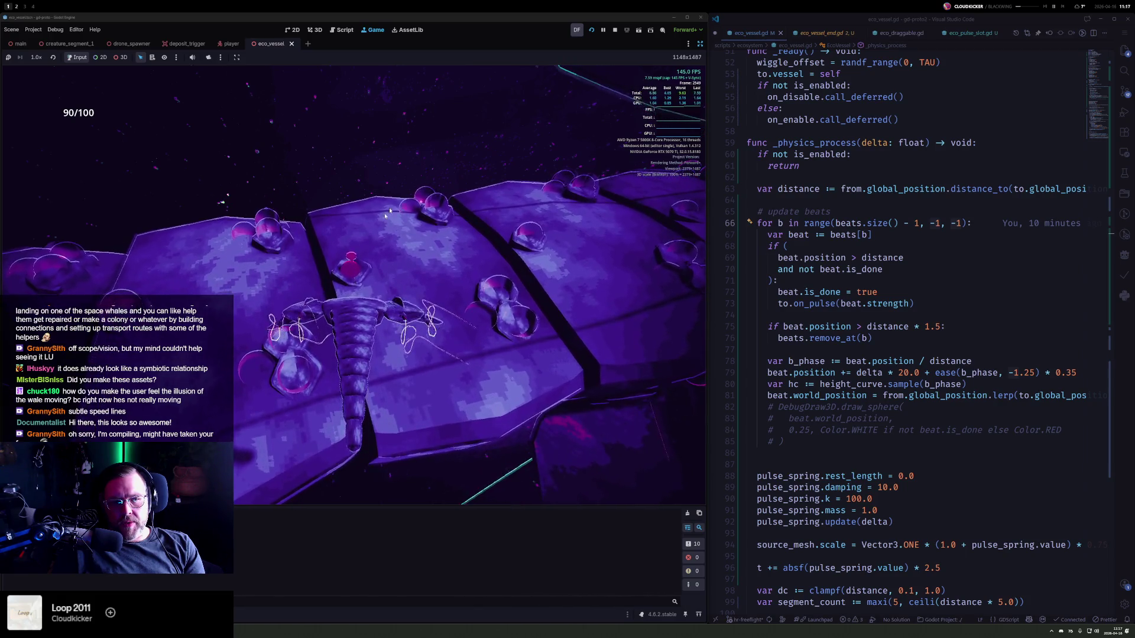
- Stop the running play-test and select the EcoVessel root node in the scene tree
click(615, 30)
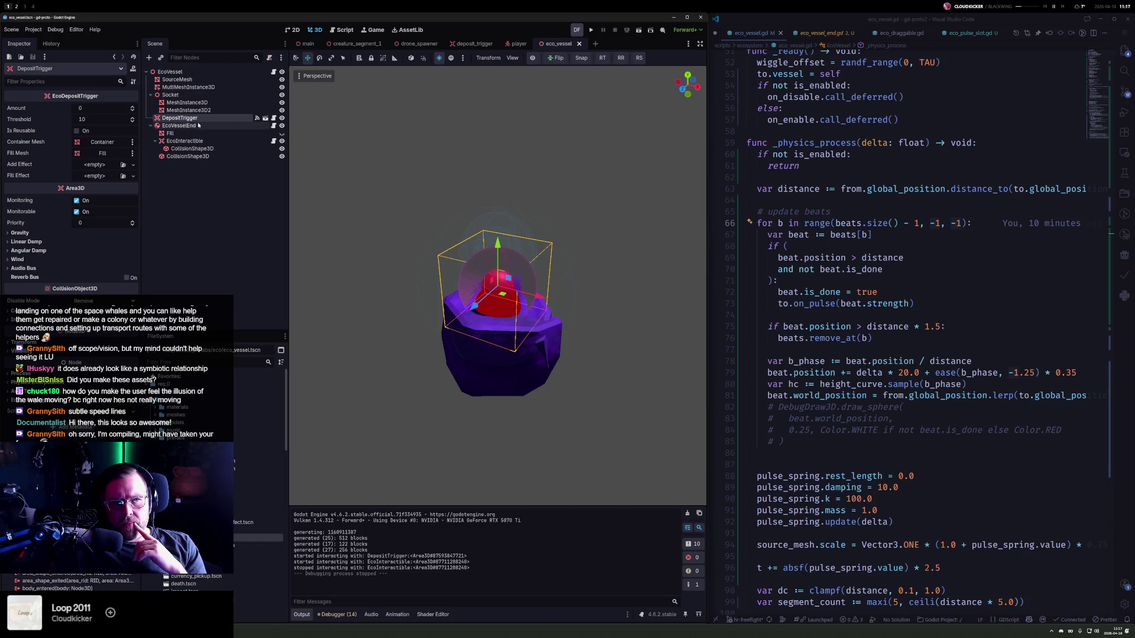
click(169, 72)
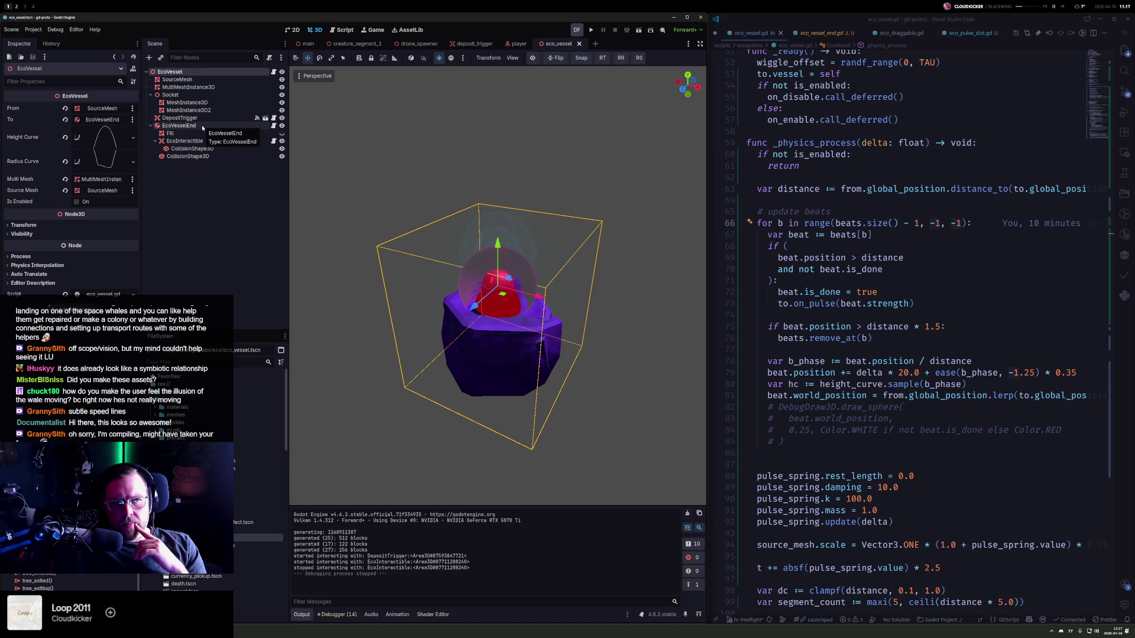
- Keep EcoVesselEnd's Disable Mode on Remove, then run the game again with F5
click(179, 126)
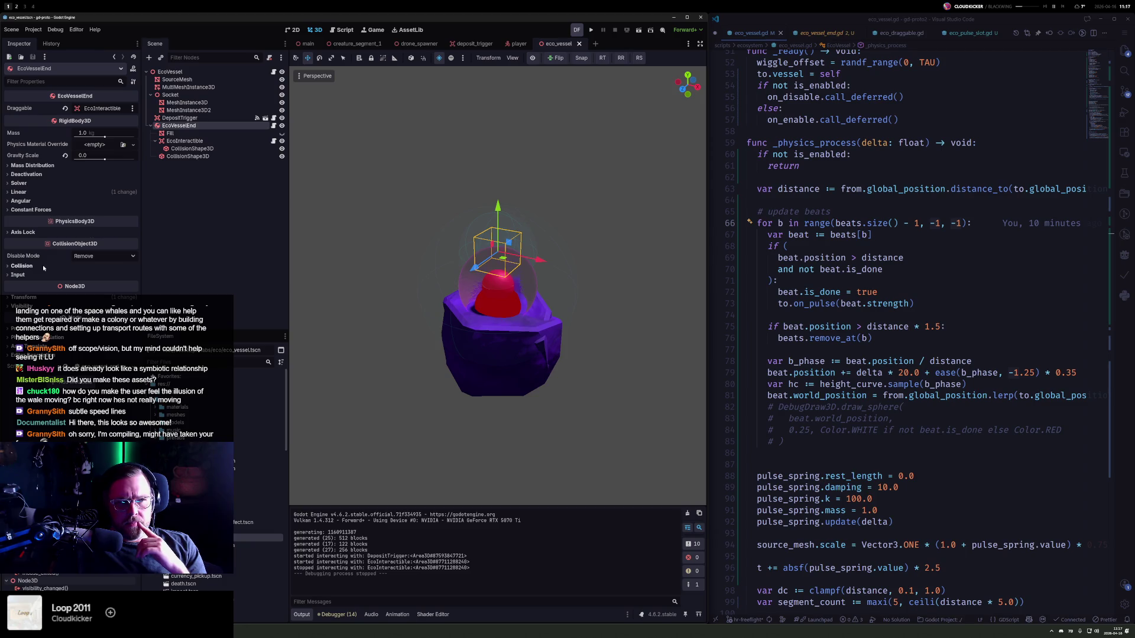
click(101, 256)
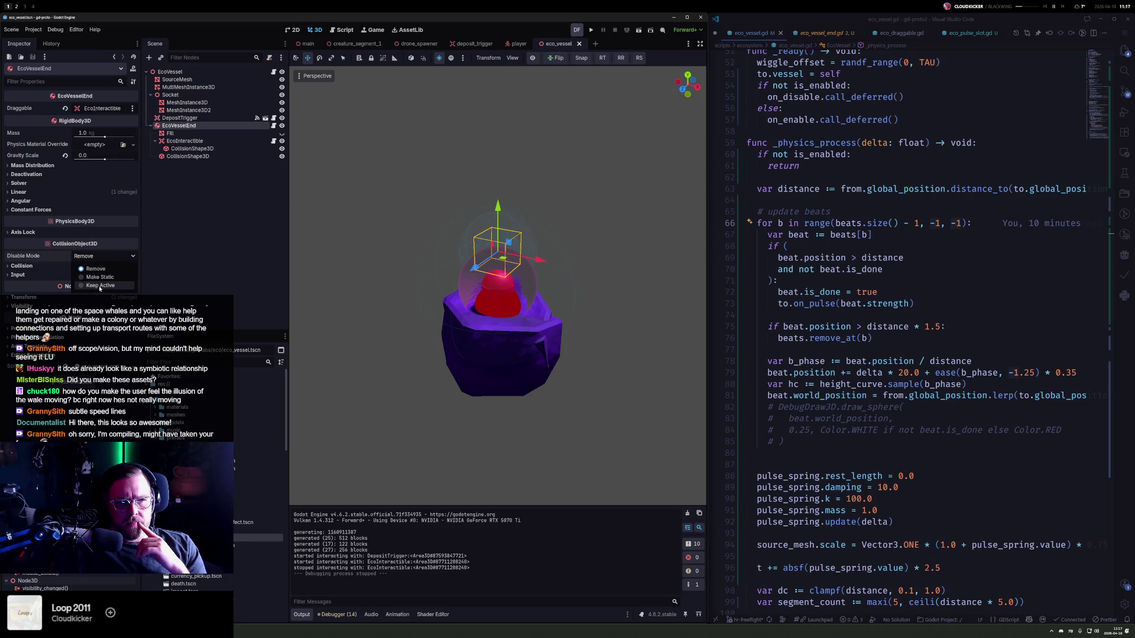
click(26, 246)
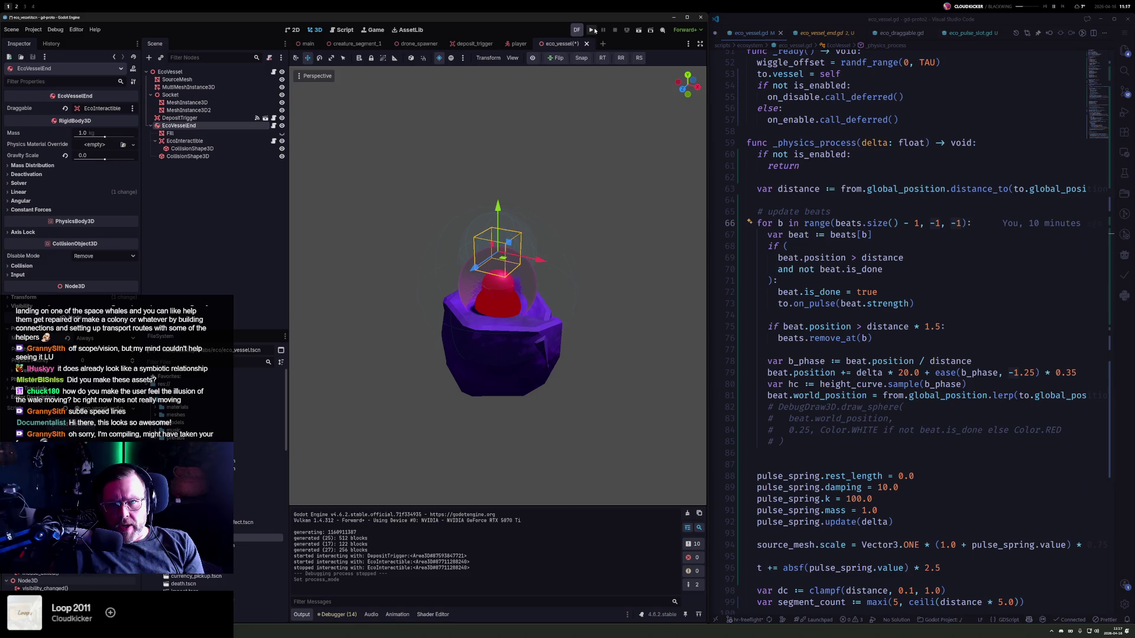
key(F5)
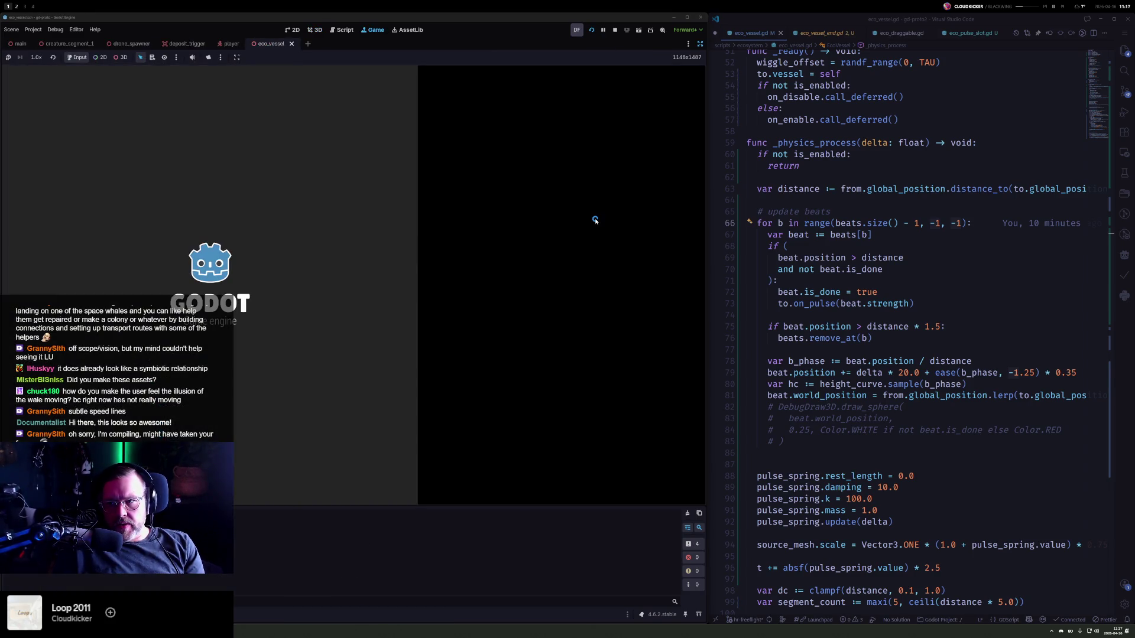
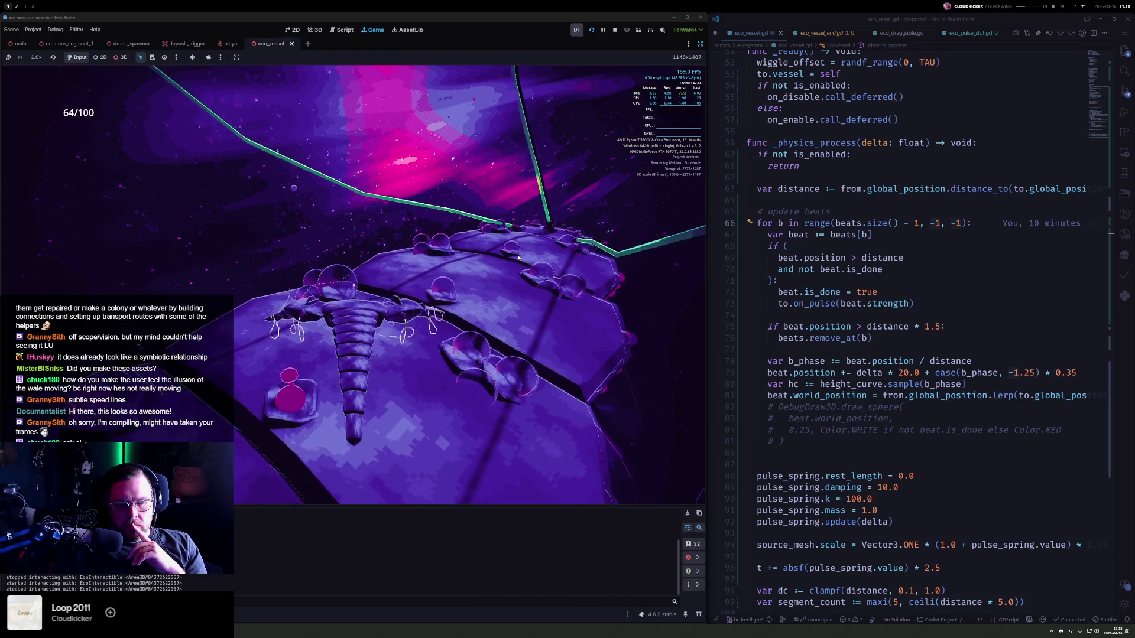
- Open eco_draggable.gd in Visual Studio Code through Quick Open
click(967, 260)
key(ctrl+p)
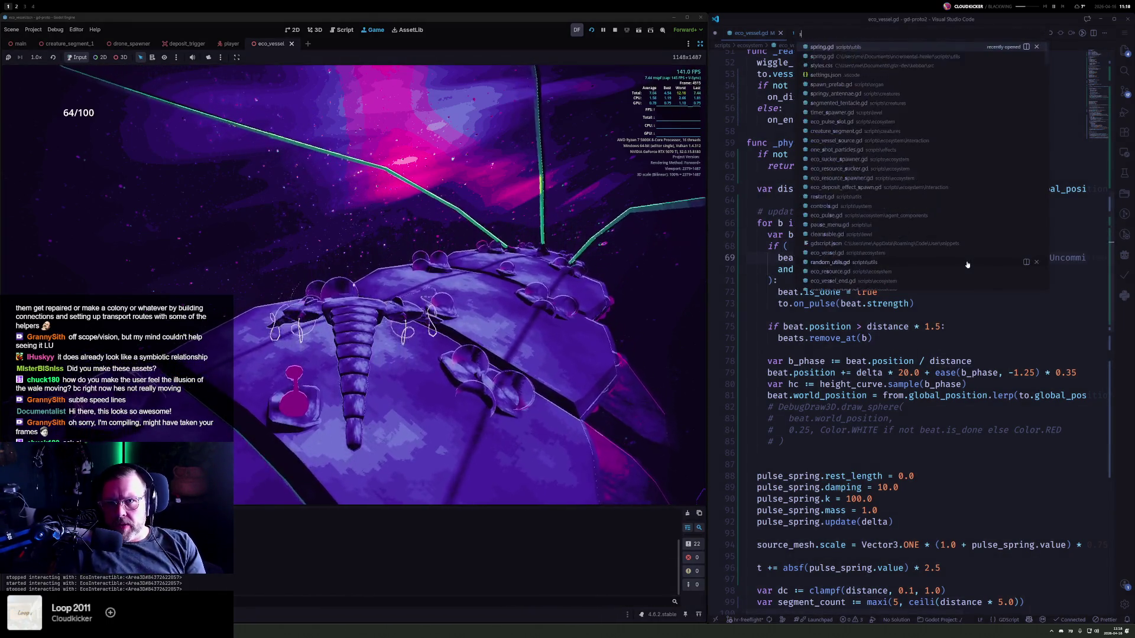
text(started)
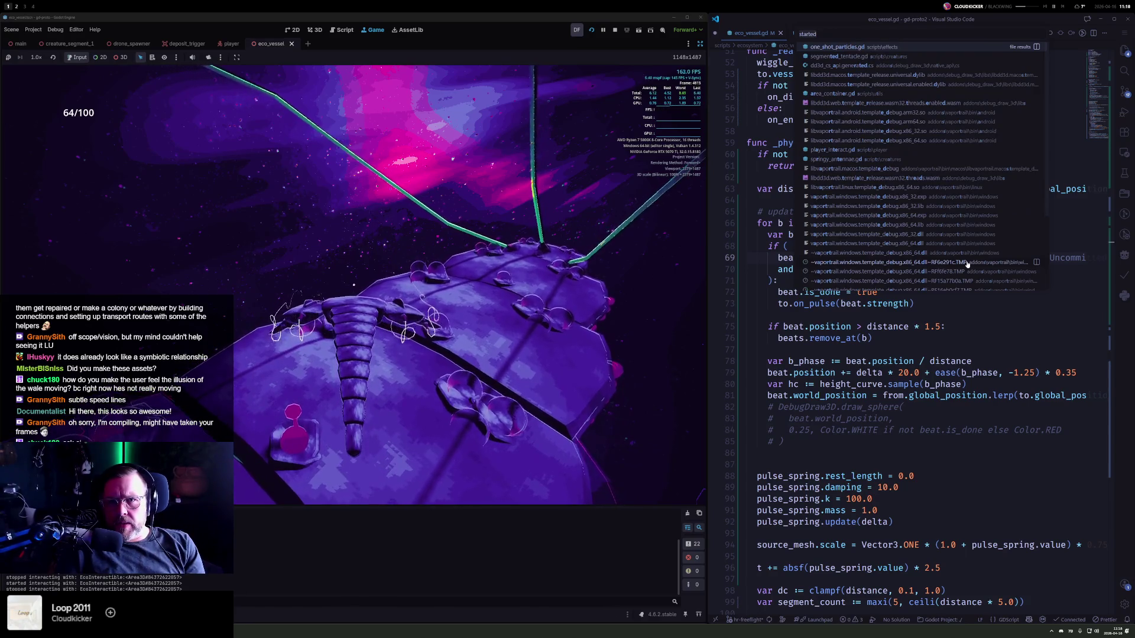
key(ctrl+BackSpace)
text(started intera)
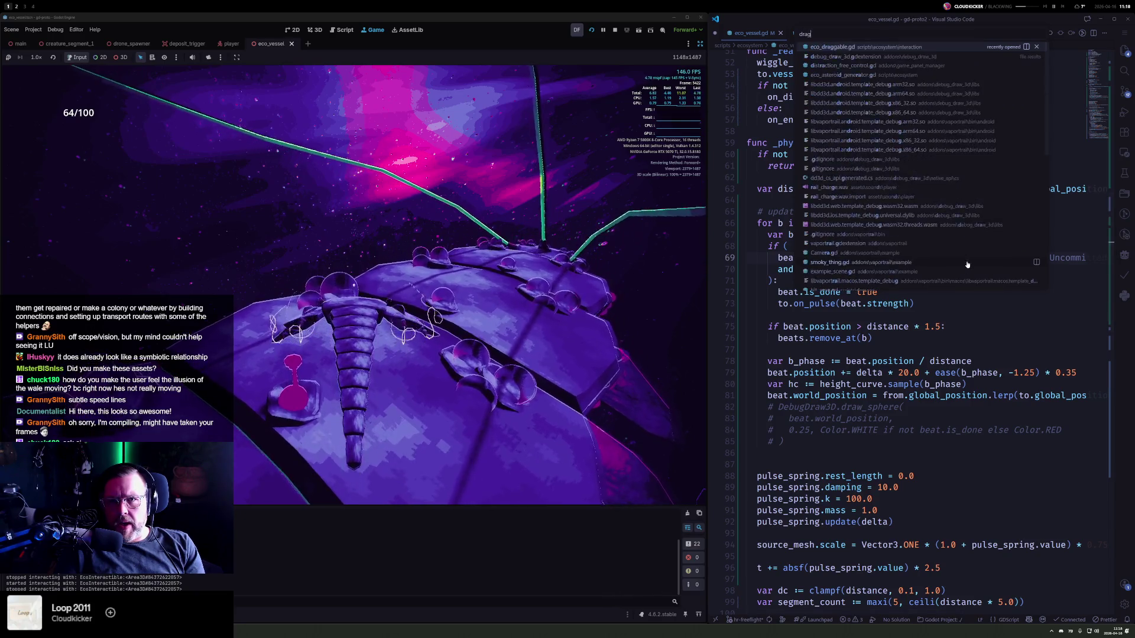
key(Return)
- Add a print("sdf") line right after the early return in _physics_process and save
click(865, 389)
key(Up)
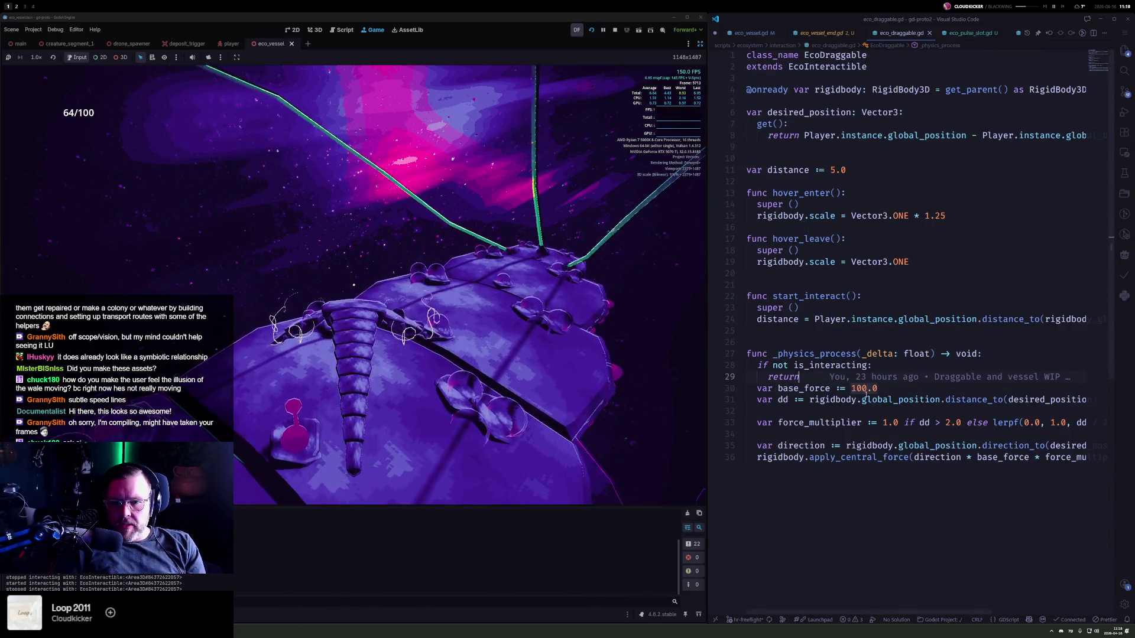
key(Up)
key(Up)
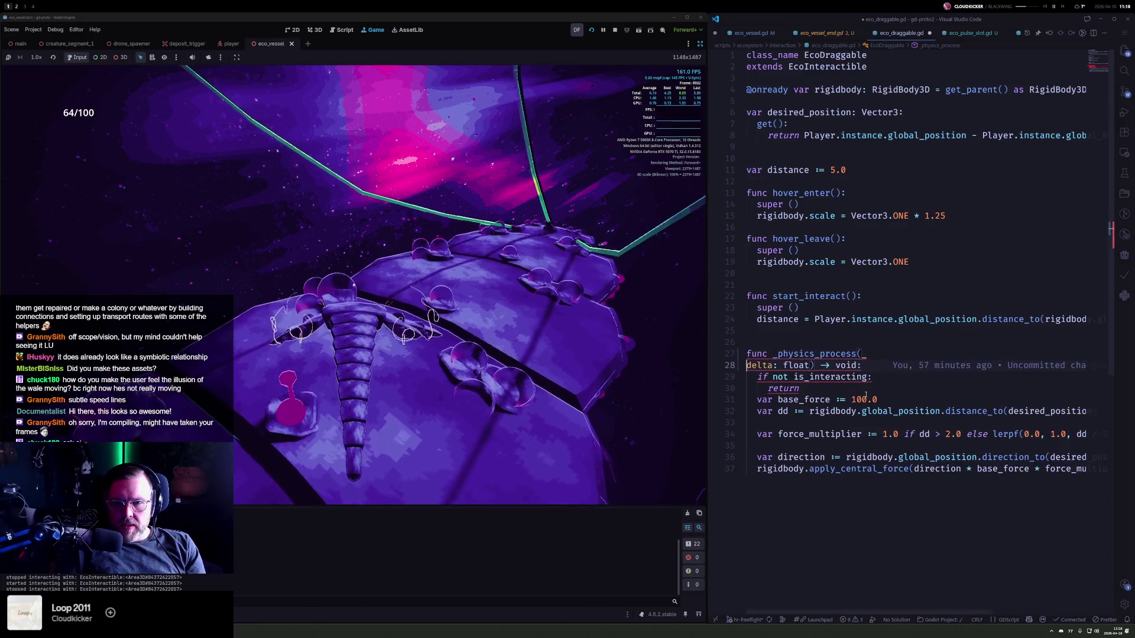
key(End)
key(Return)
text(print("sdf"))
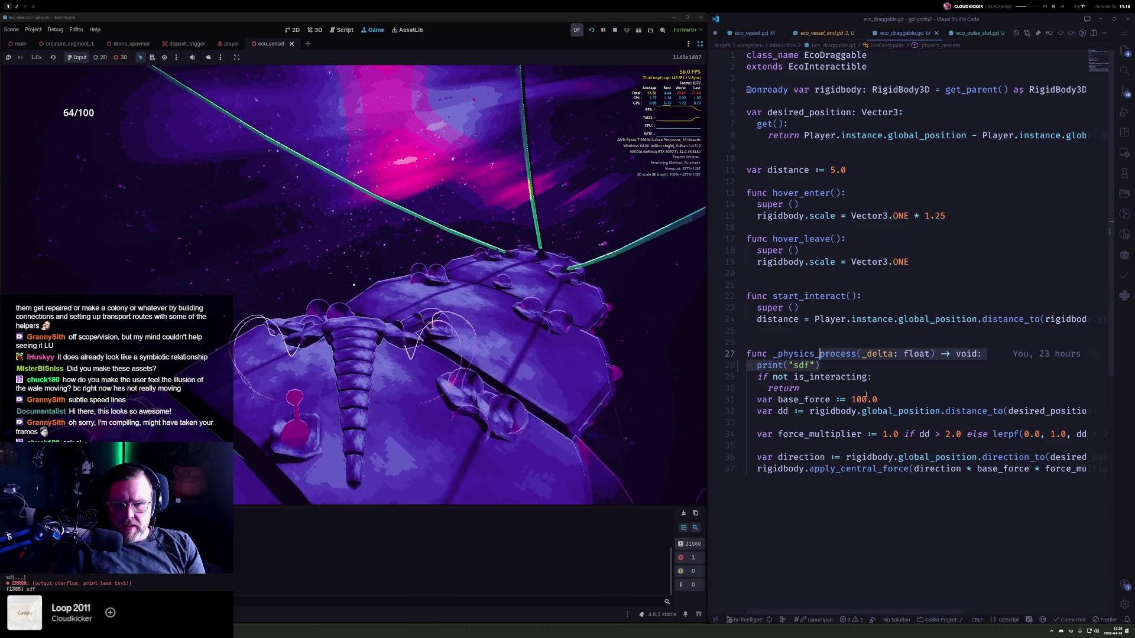
key(ctrl+z)
key(Down)
key(Return)
text(print("sdf"))
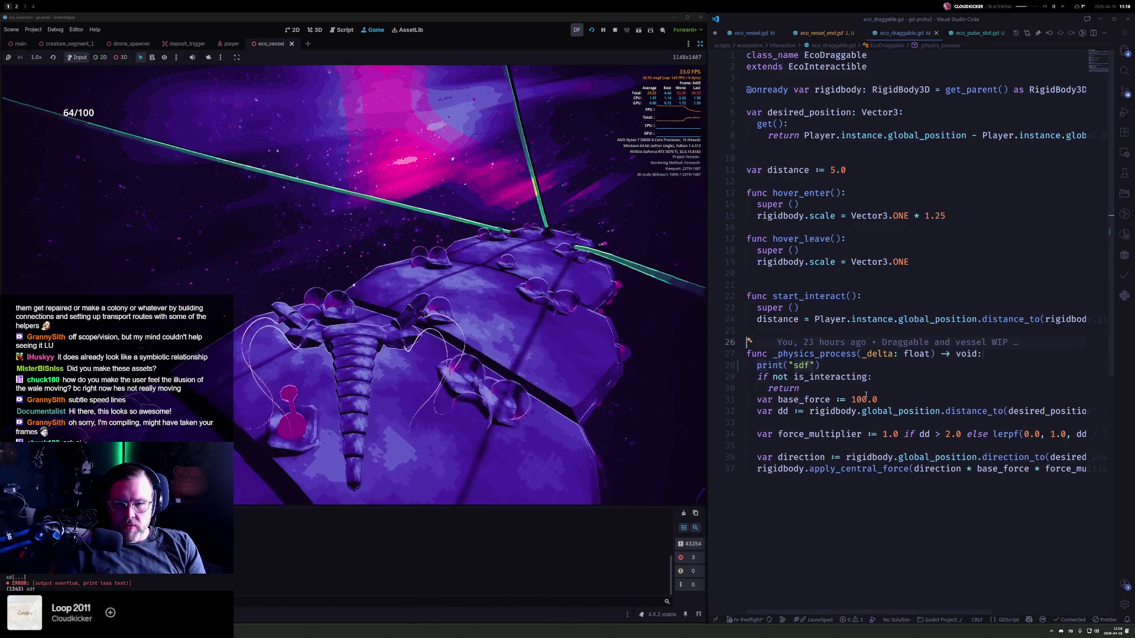
key(ctrl+s)
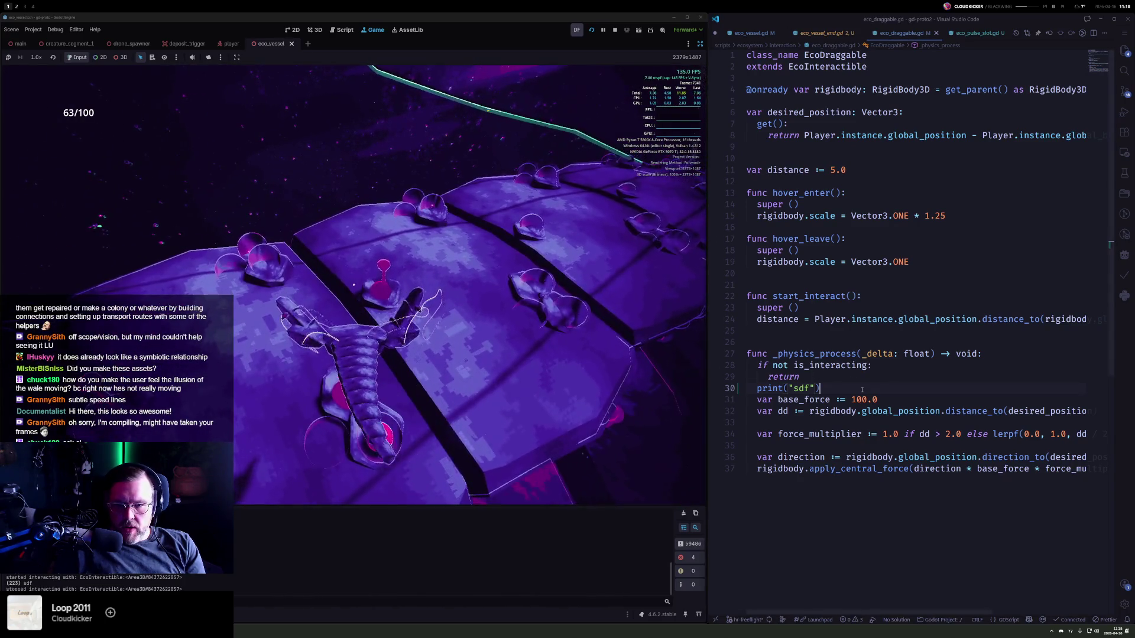
- Delete the print("sdf") debug line from eco_draggable.gd
key(shift+Up)
key(BackSpace)
key(Down)
key(Down)
key(Down)
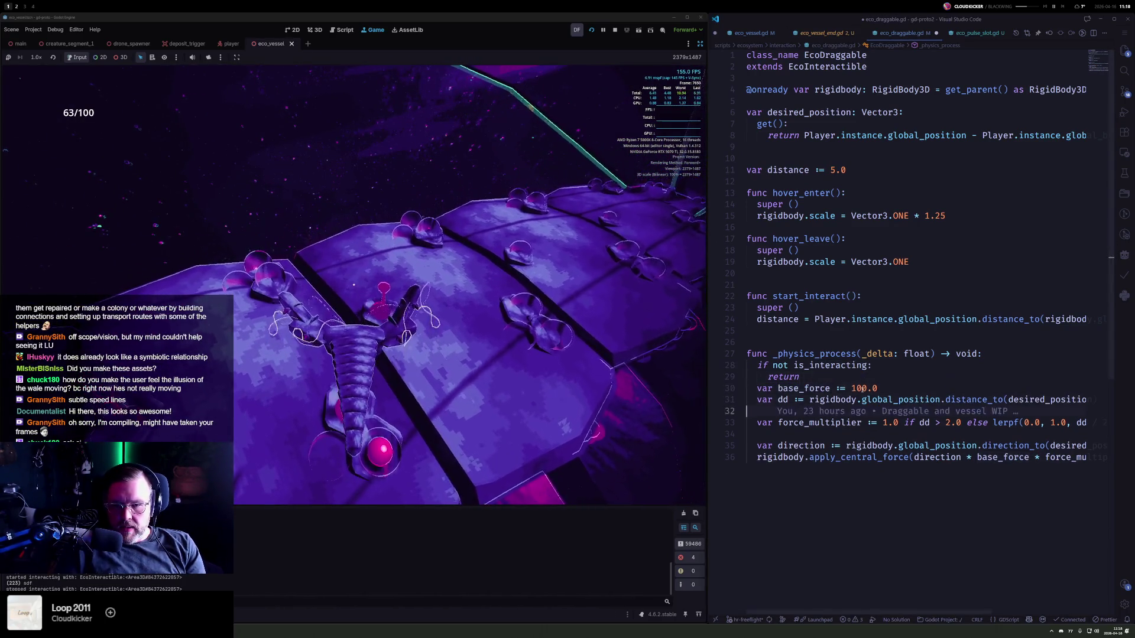
key(Down)
key(Down)
key(Down)
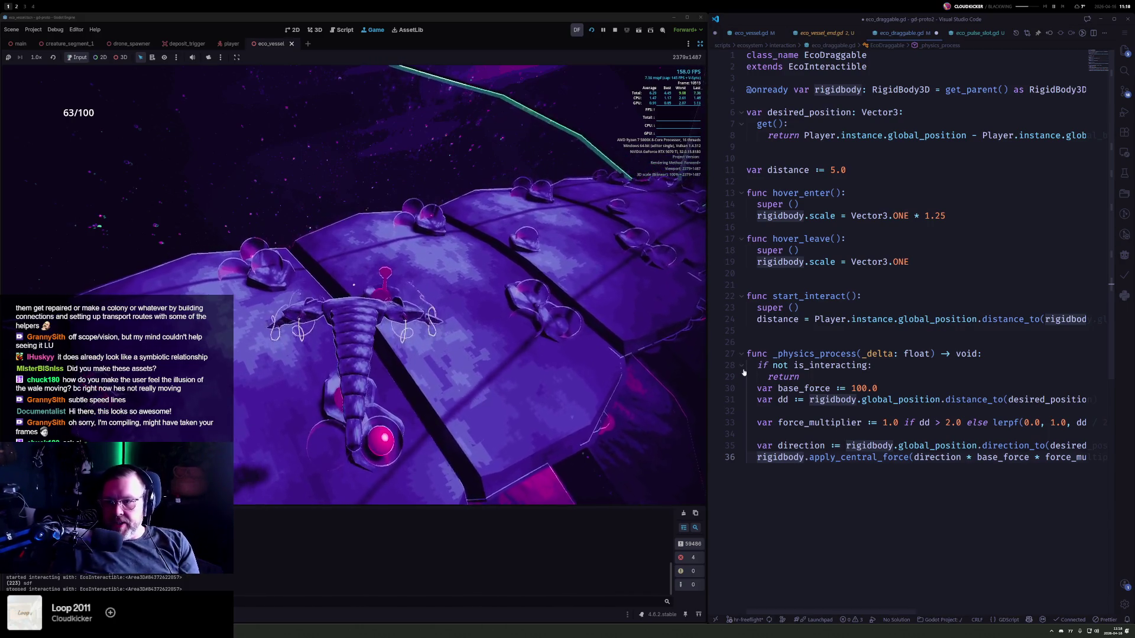
- Test dragging in the running game, then stop the test run
click(687, 358)
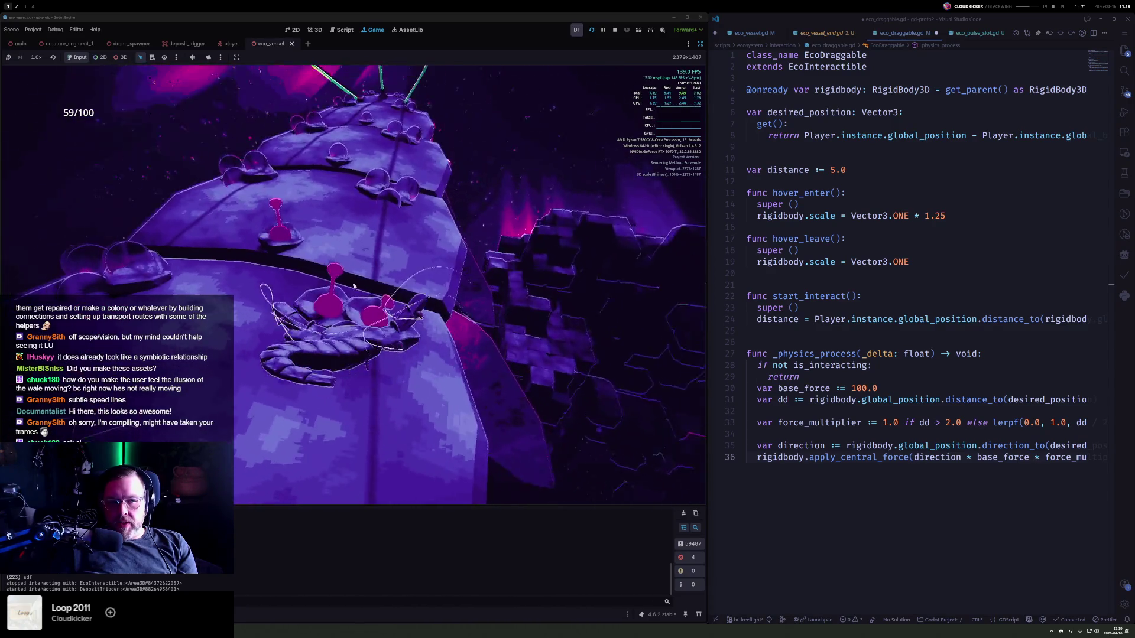
key(F8)
click(896, 170)
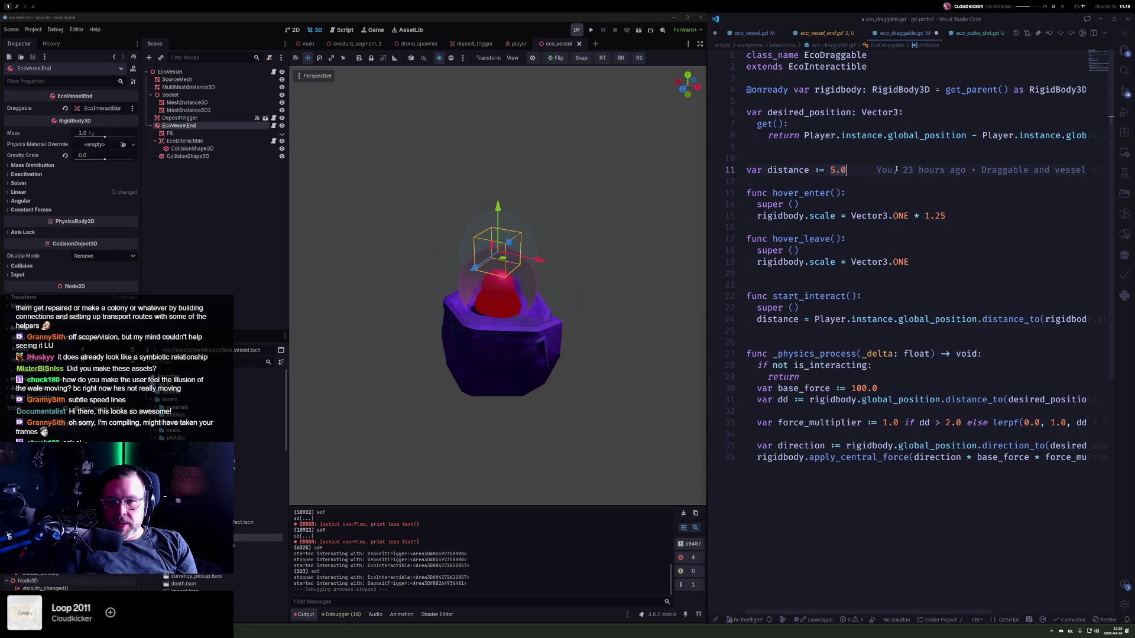
- On a new line at the end of eco_draggable.gd, write rigidbody.is_physics_processing() via autocomplete
key(ctrl+p)
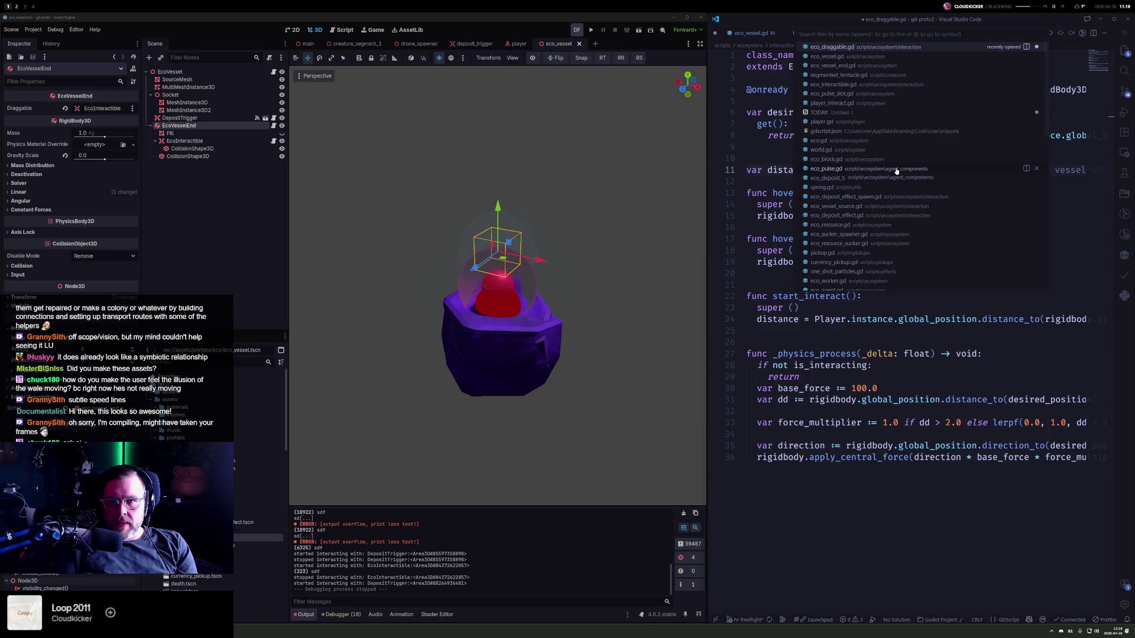
key(Escape)
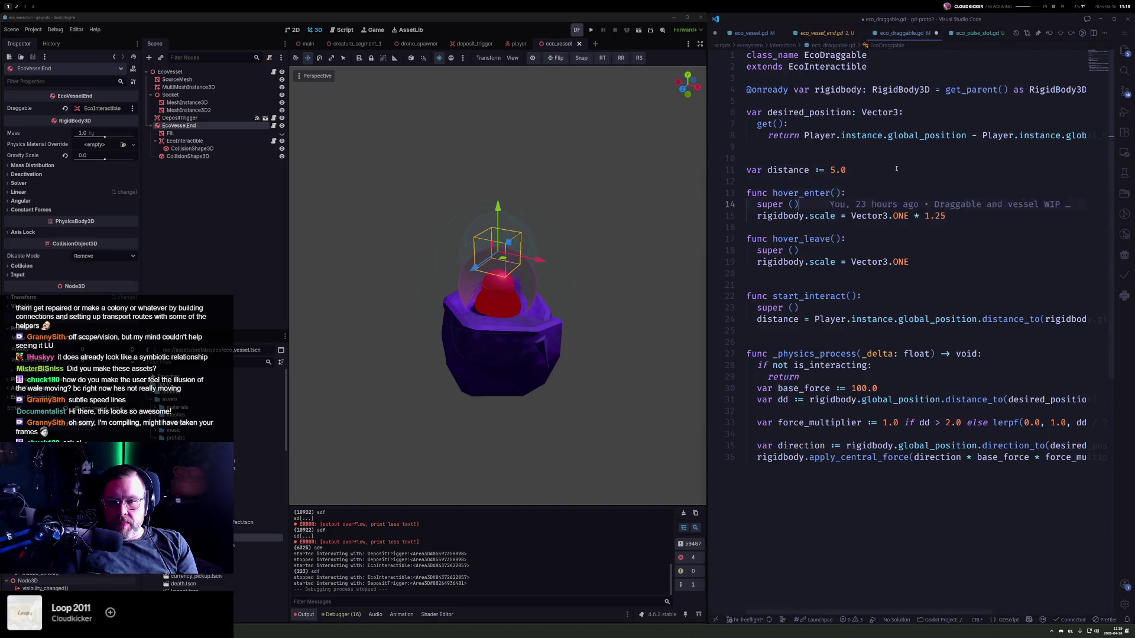
key(Down)
key(Down)
key(Down)
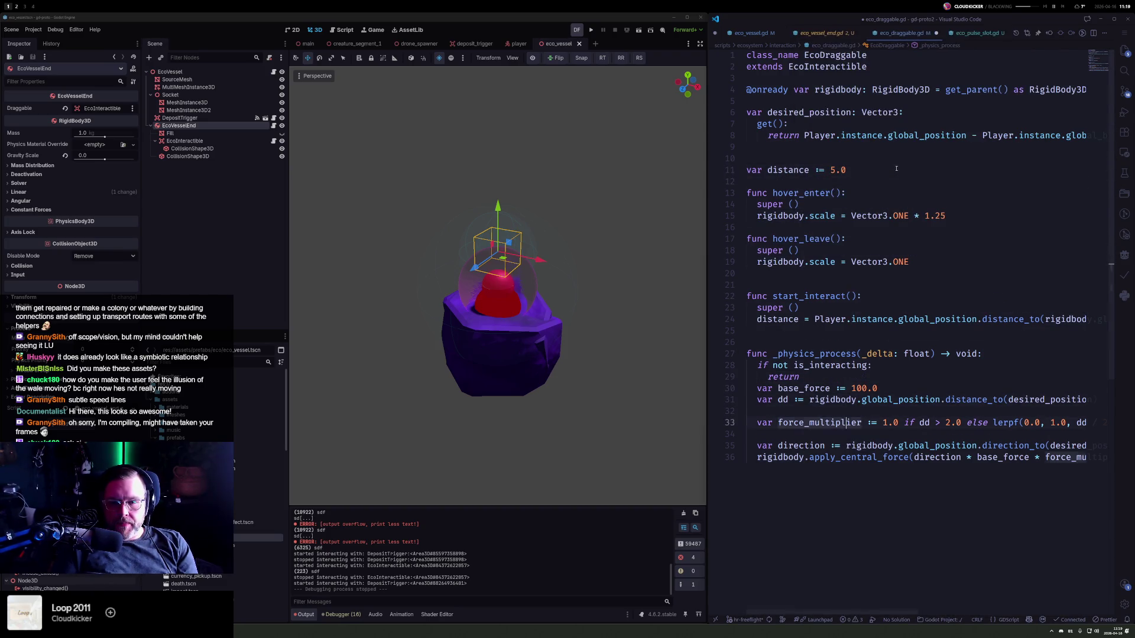
key(End)
key(Return)
key(Return)
text(rigid)
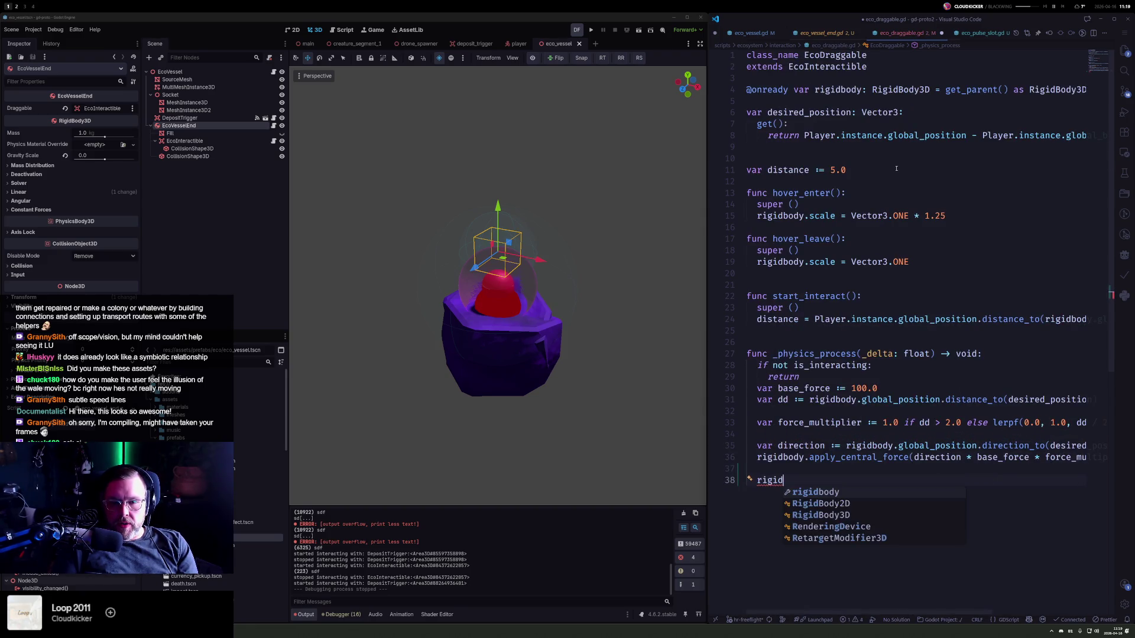
text(body.is)
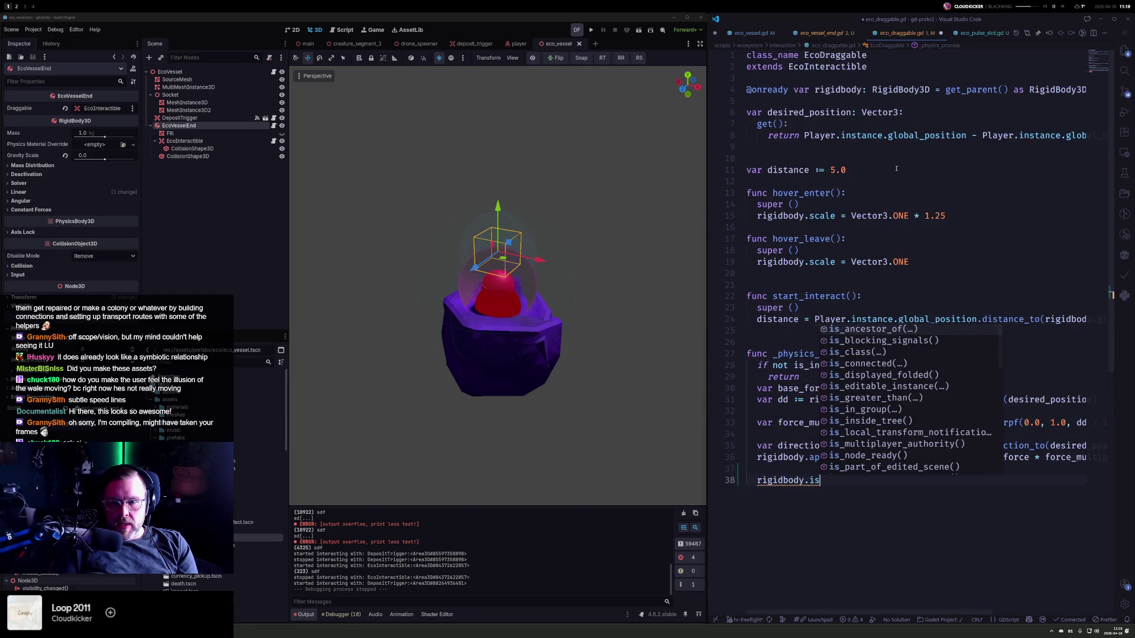
text(active)
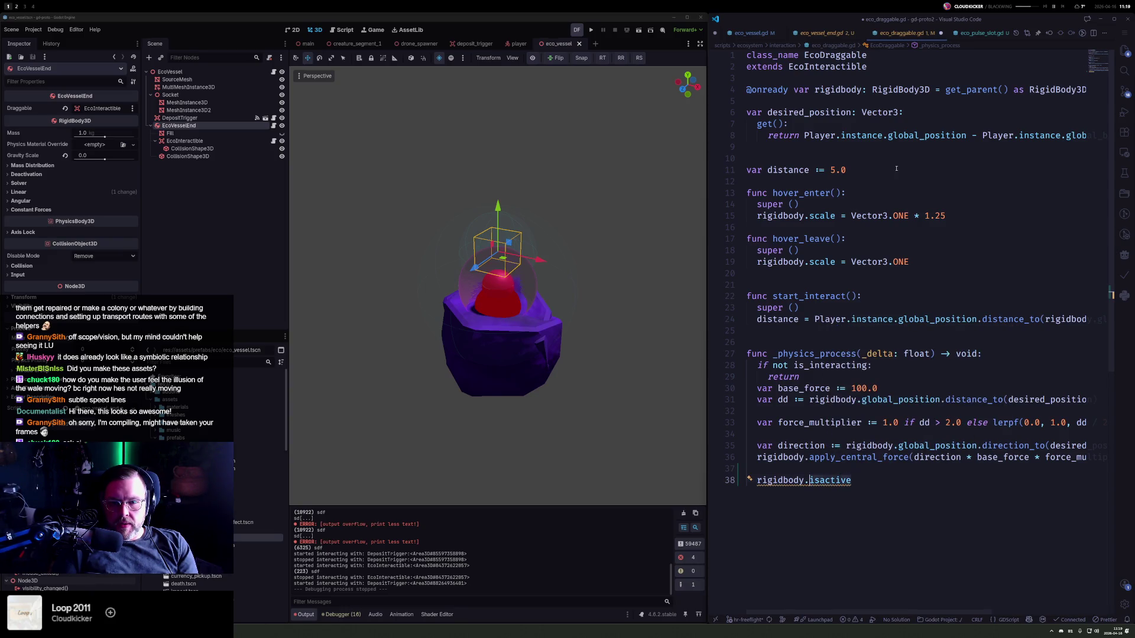
key(BackSpace)
key(BackSpace)
key(BackSpace)
text(_)
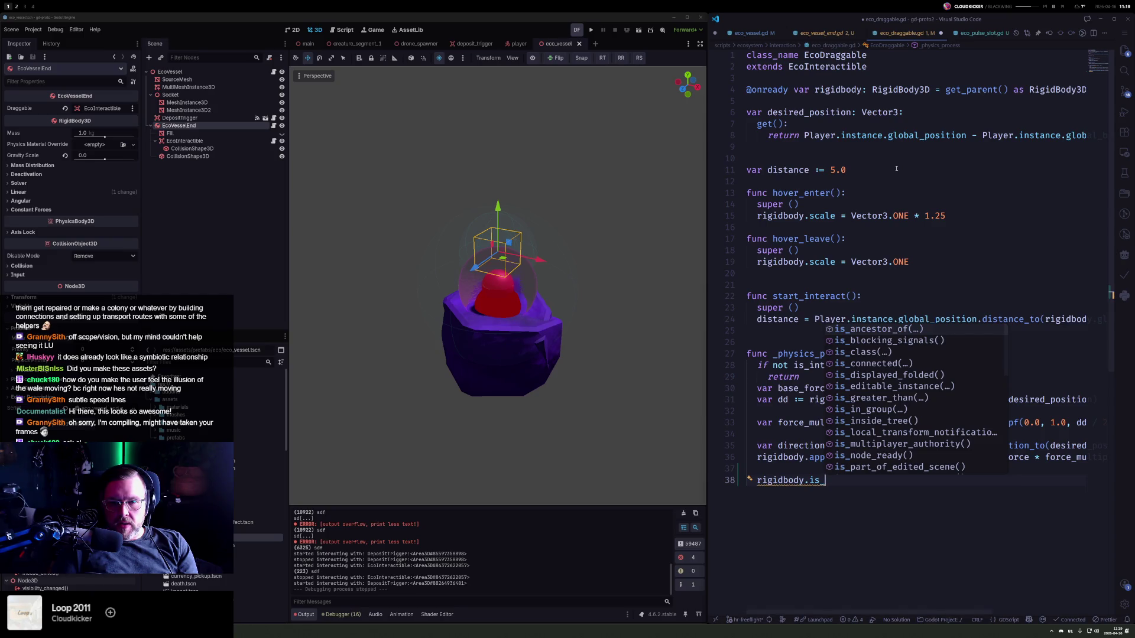
key(Escape)
key(BackSpace)
key(BackSpace)
key(BackSpace)
text(get_p)
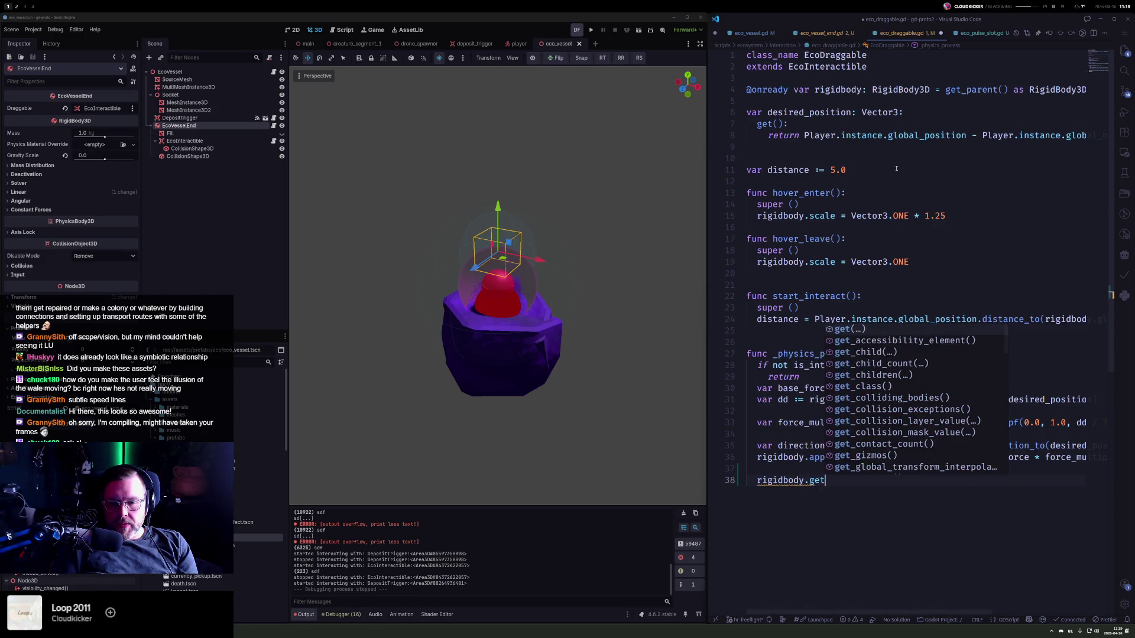
text(roces)
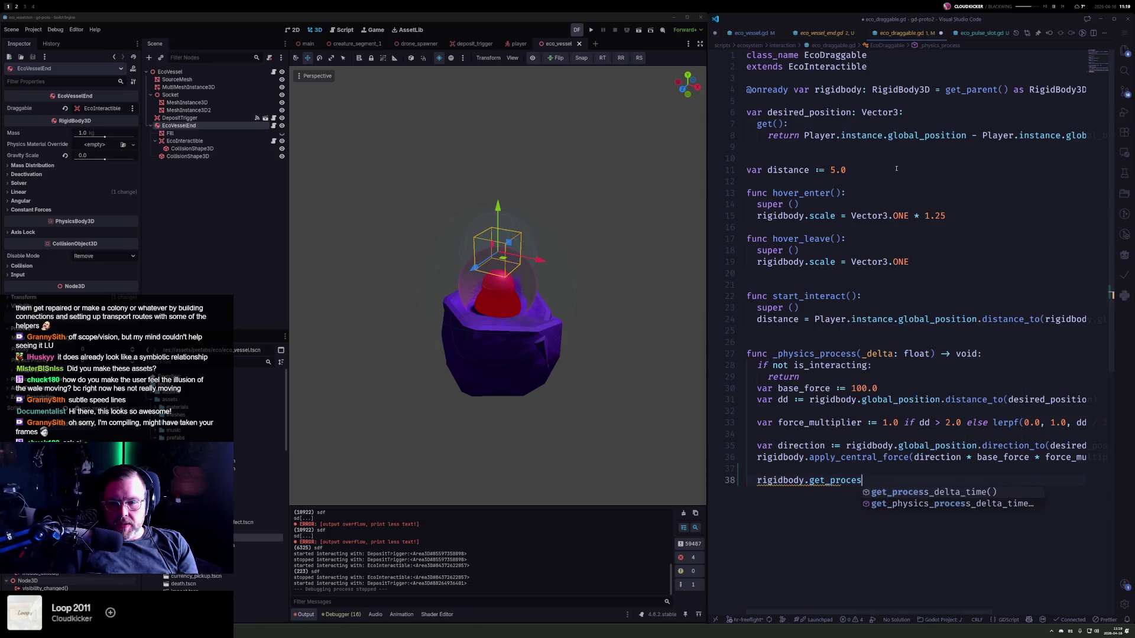
key(ctrl+shift+Left)
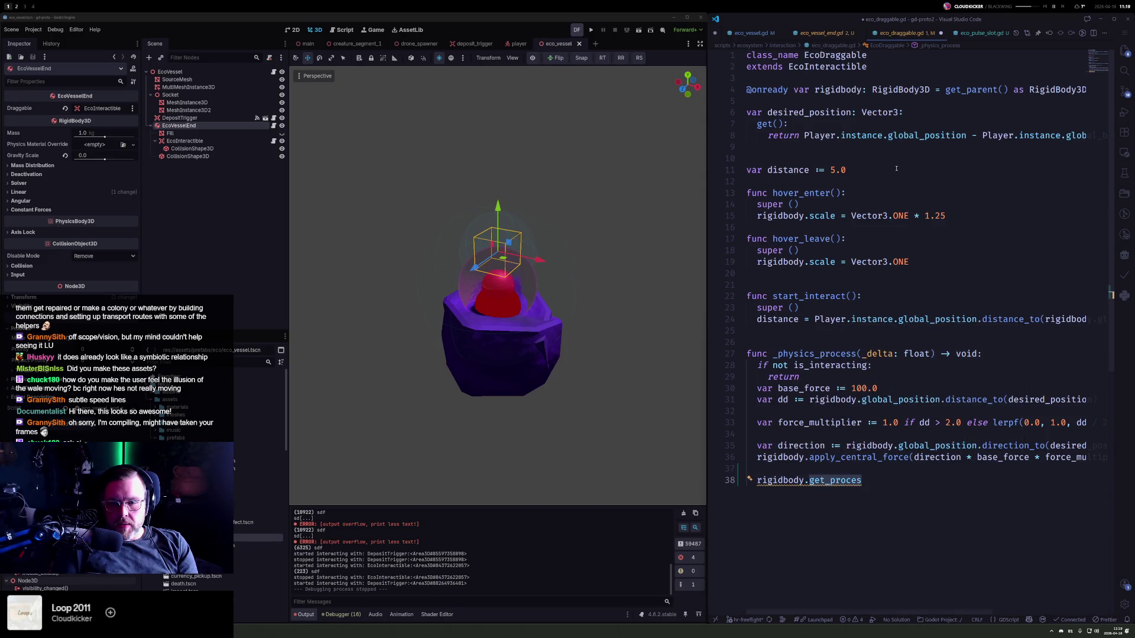
text(physicspro)
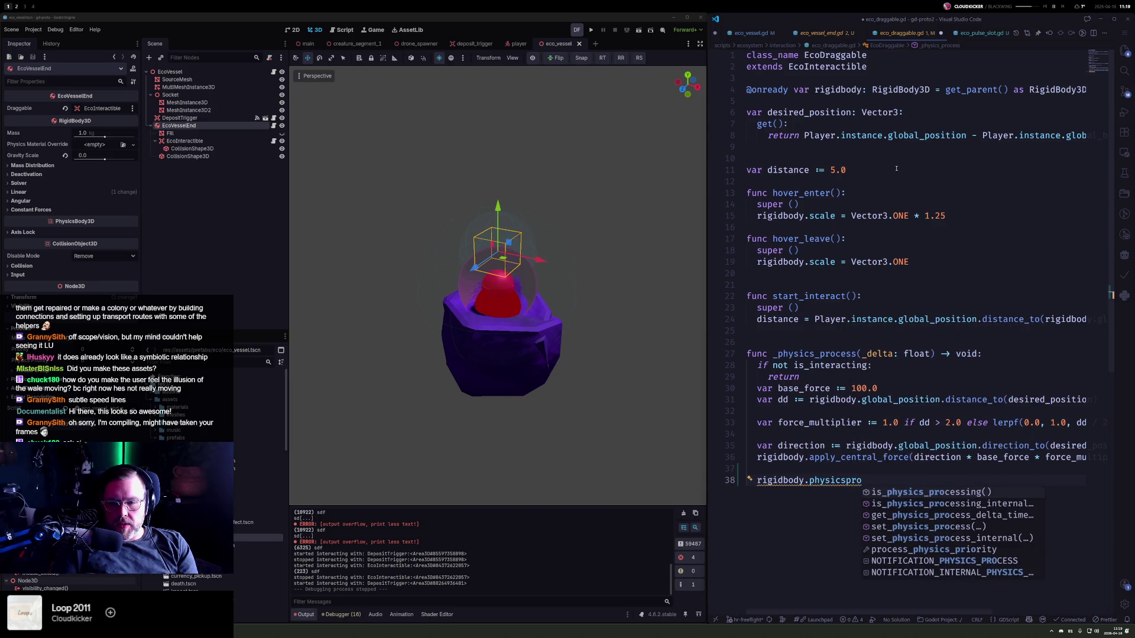
key(Return)
- Wrap that call in print(...), save the script, and run the game with F5
key(Home)
text(print()
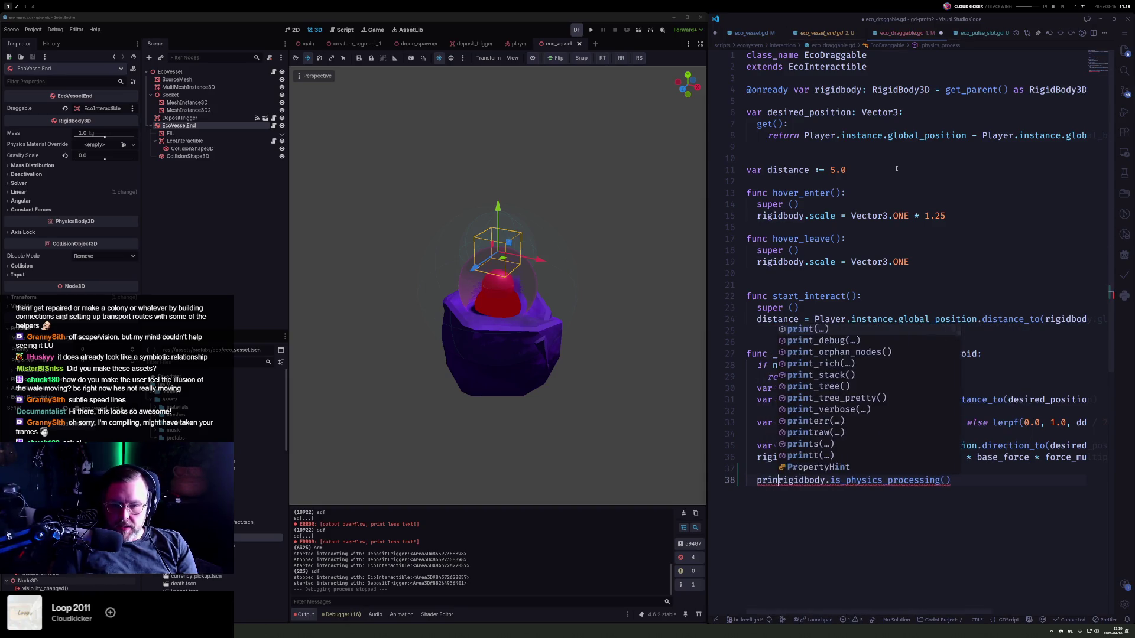
text(")
key(End)
key(ctrl+z)
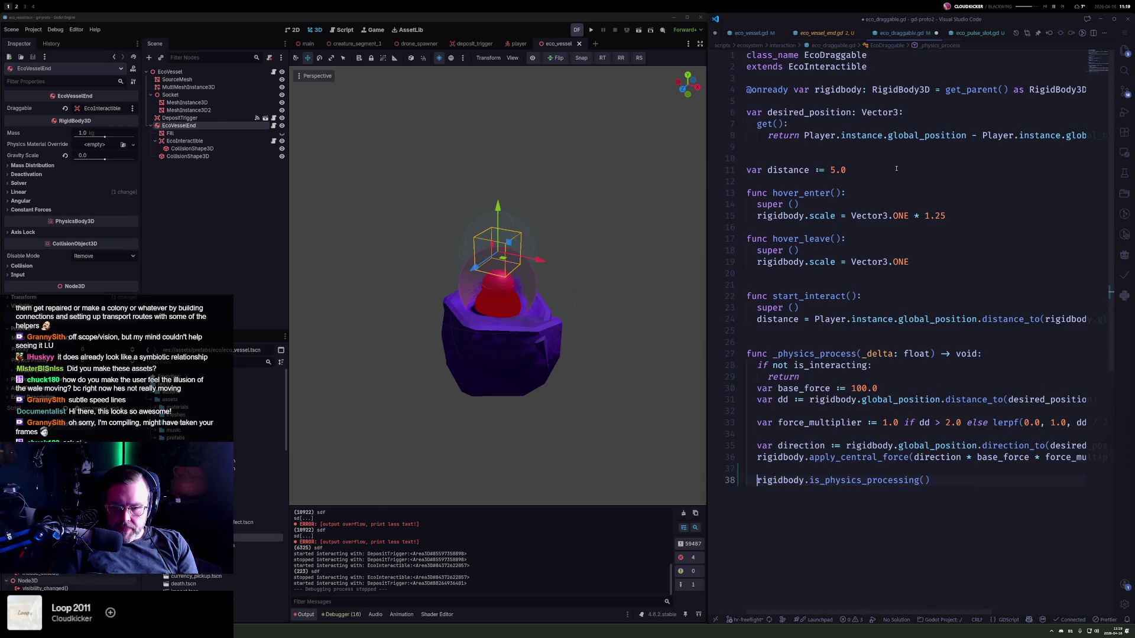
key(End)
text())
key(ctrl+s)
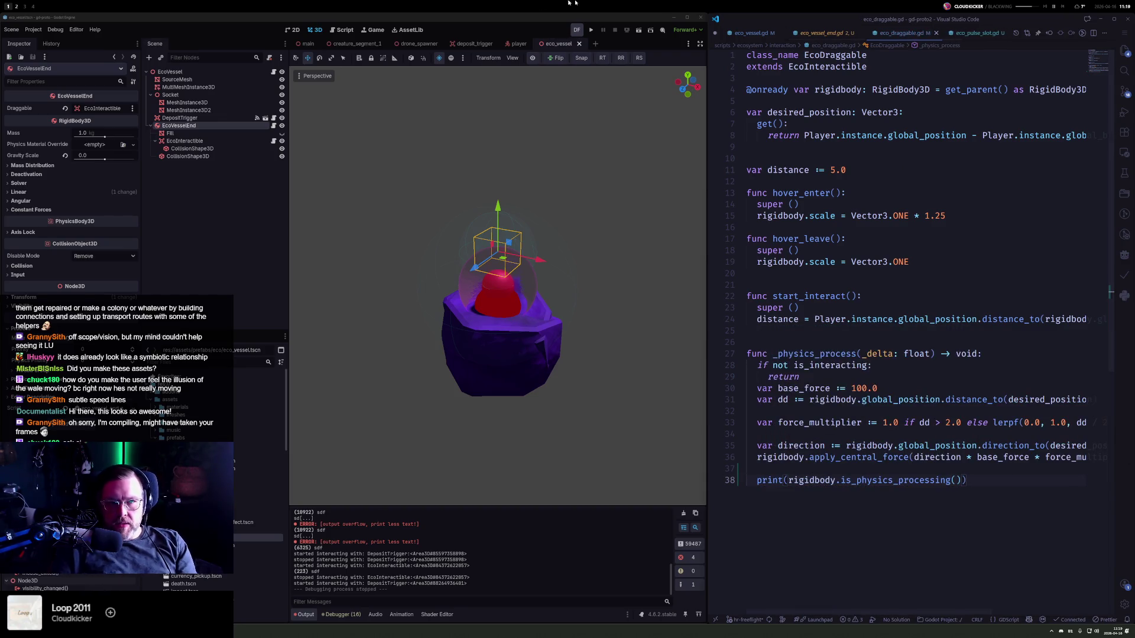
key(F5)
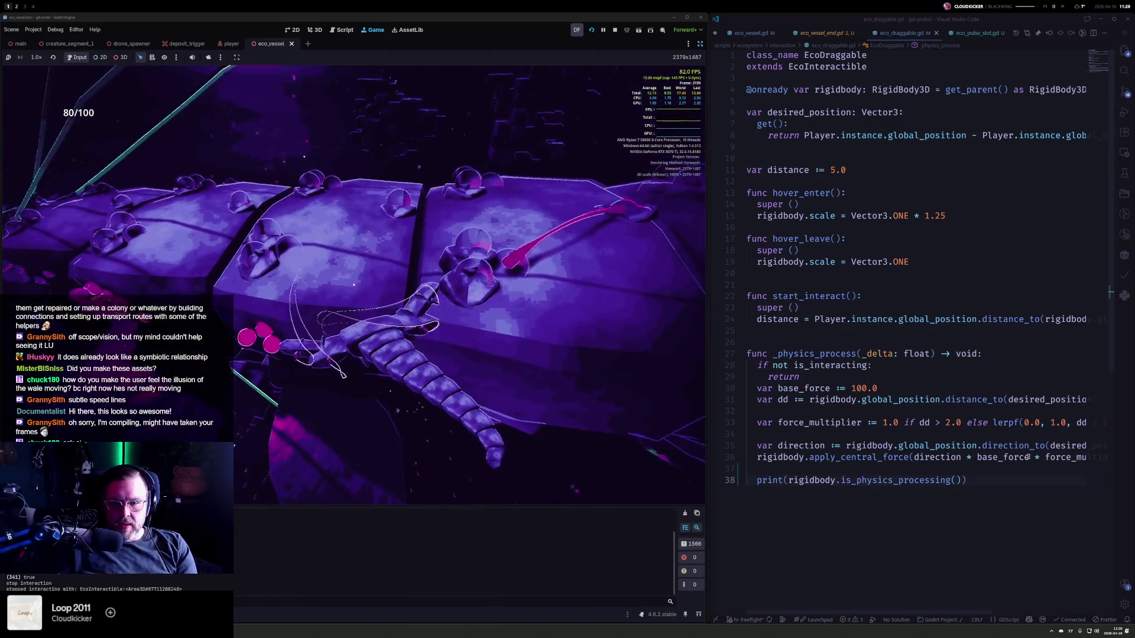
- Delete the is_physics_processing print line and stop the test run
click(991, 478)
key(shift+Up)
key(BackSpace)
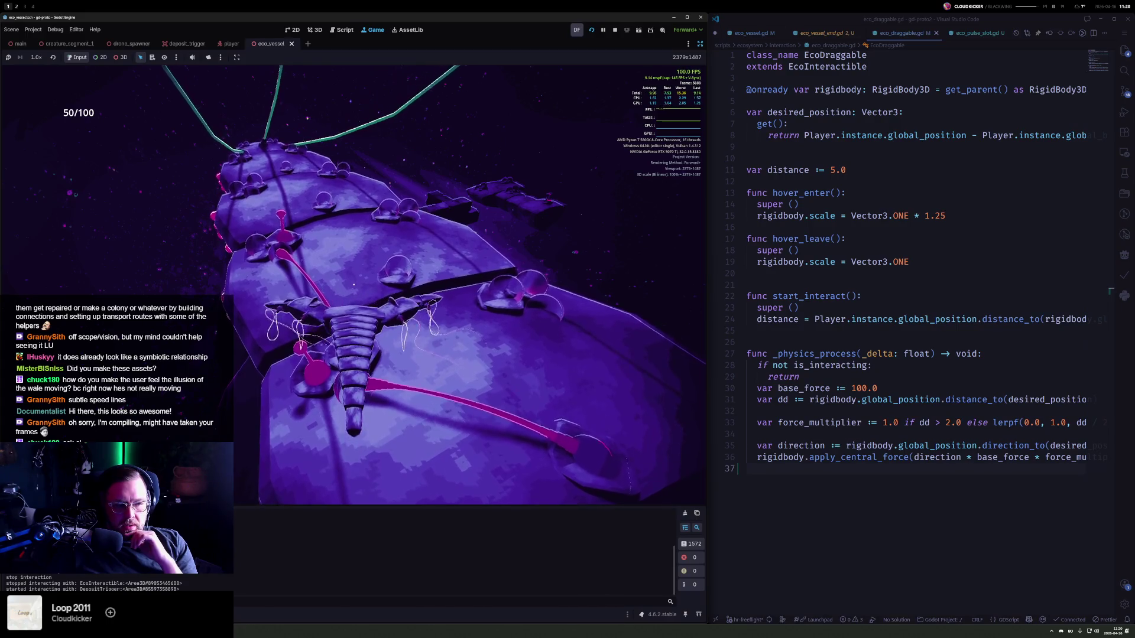
click(614, 30)
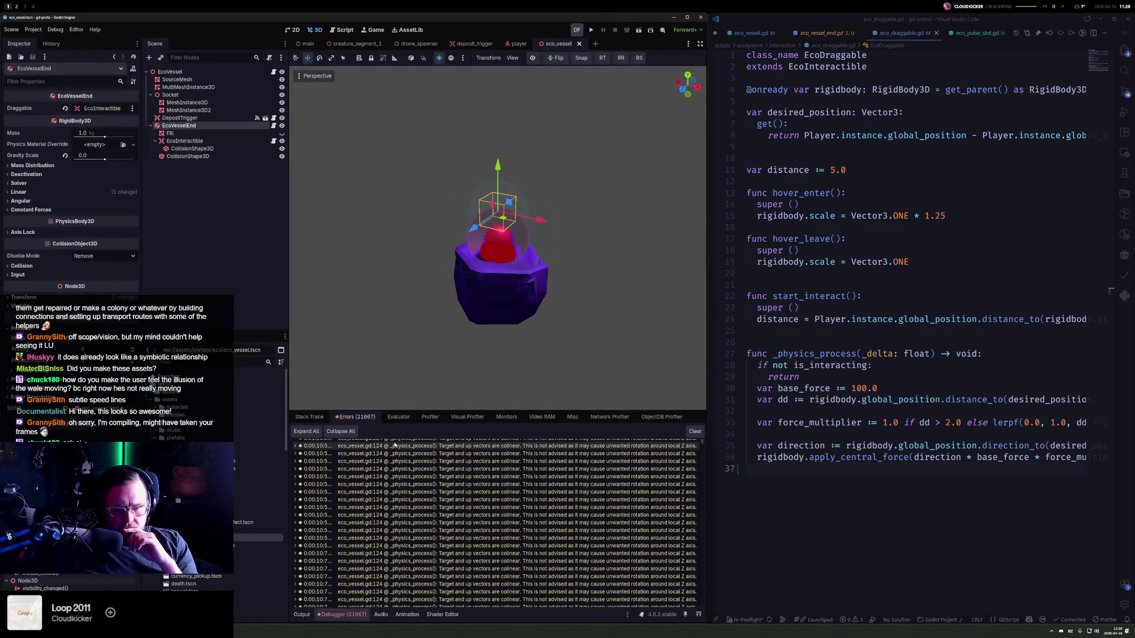
- Jump from the eco_vessel.gd:124 debugger warning to the looking_at code in eco_vessel.gd
scroll(650, 473, down, 5)
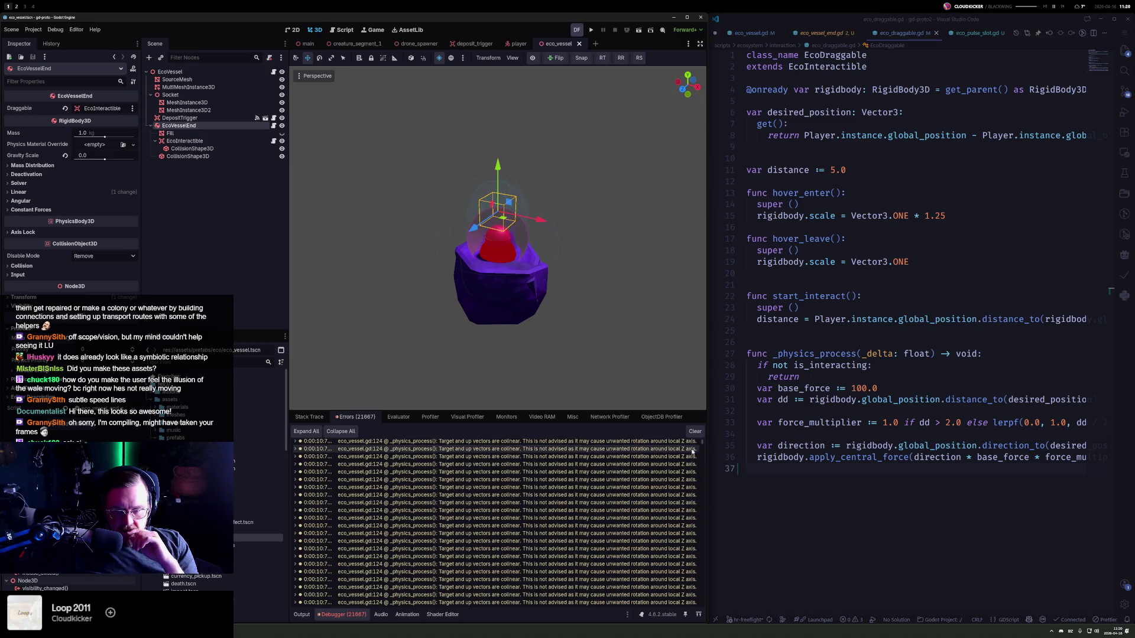
drag(701, 444, 709, 612)
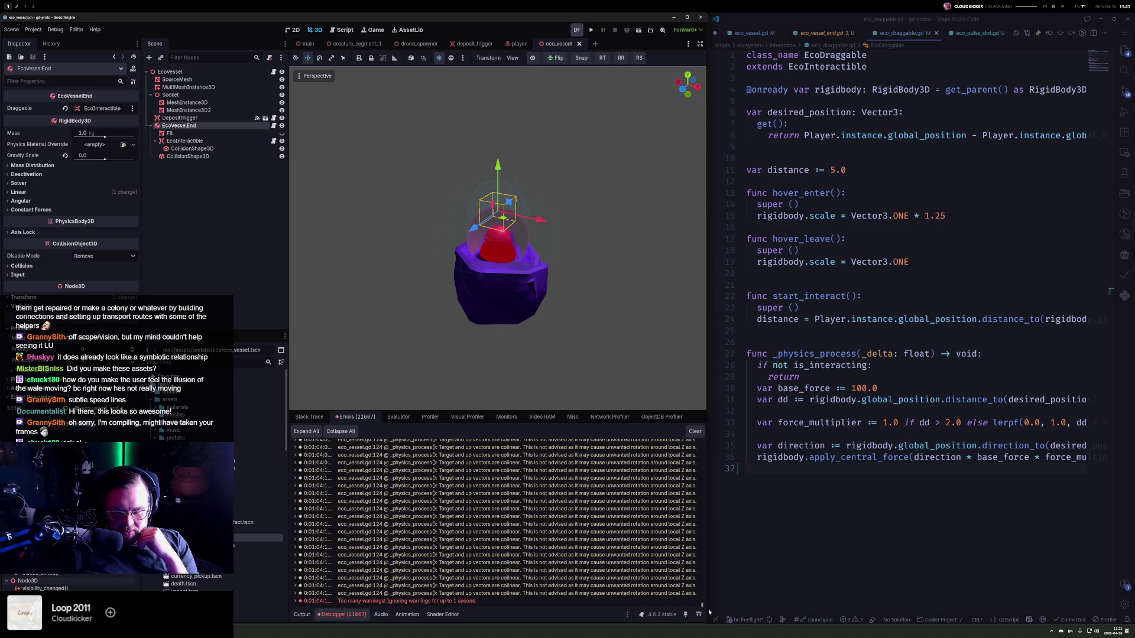
double_click(591, 524)
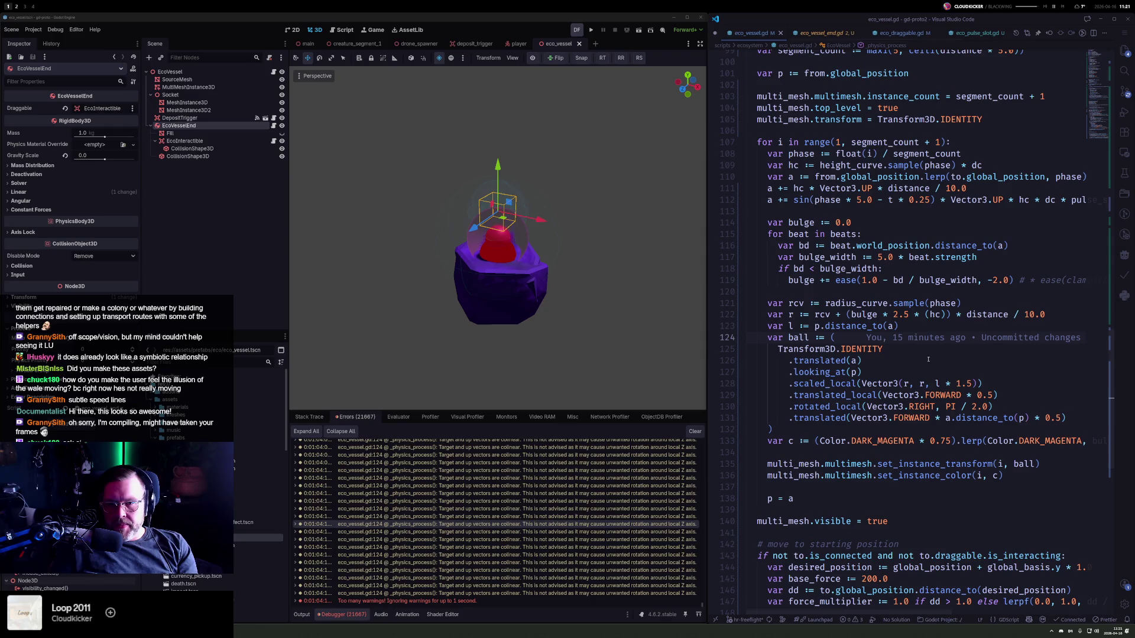
click(920, 394)
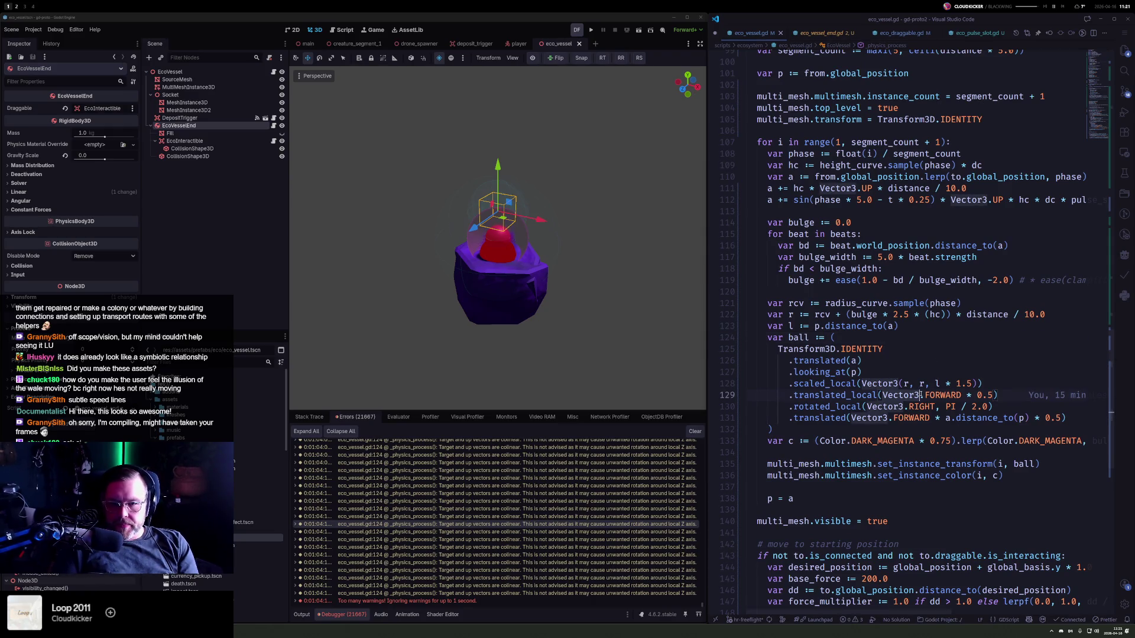
text(bfo)
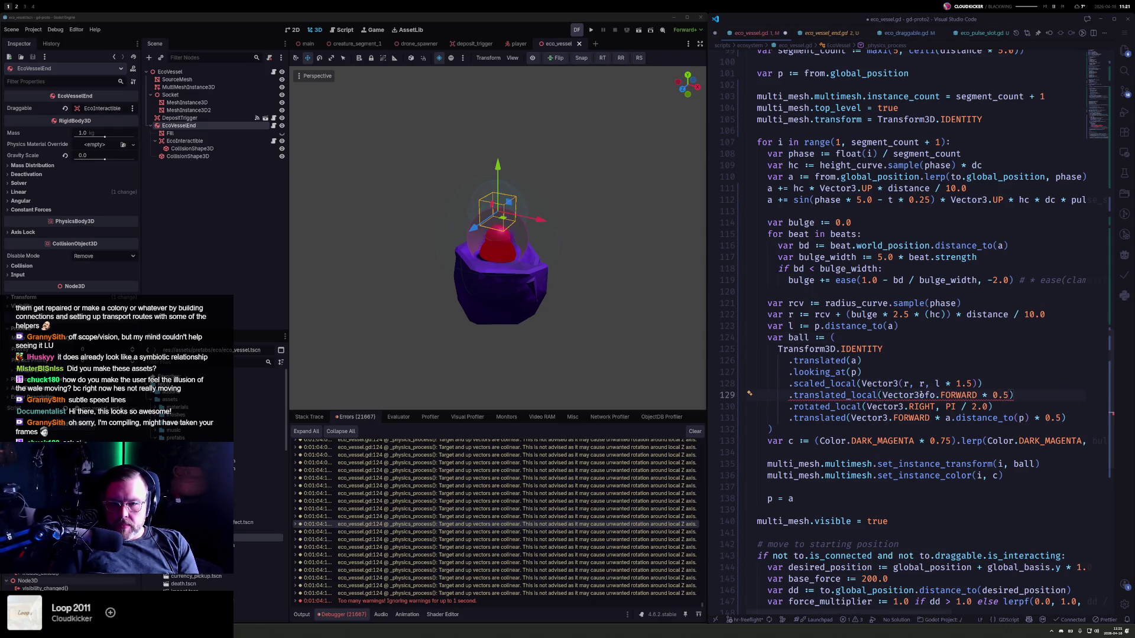
key(BackSpace)
key(BackSpace)
key(BackSpace)
- Give line 127's looking_at an up vector of Vector3.UP.rotated(Vector3.RIGHT, 0.1), clear warnings, and run
key(Up)
key(Up)
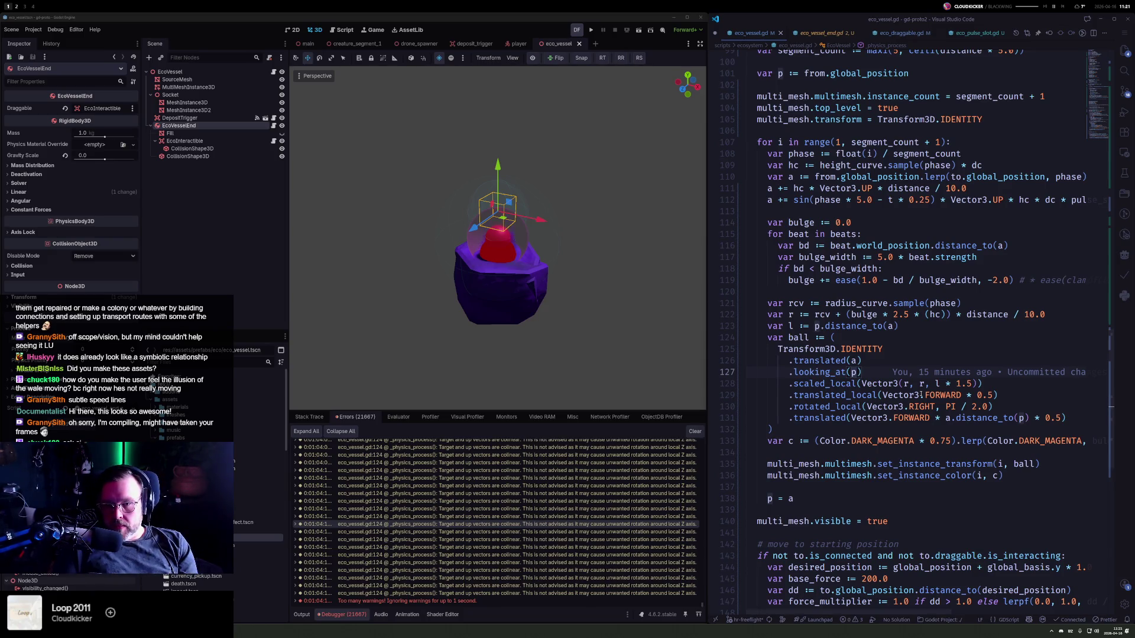
text(, Vec)
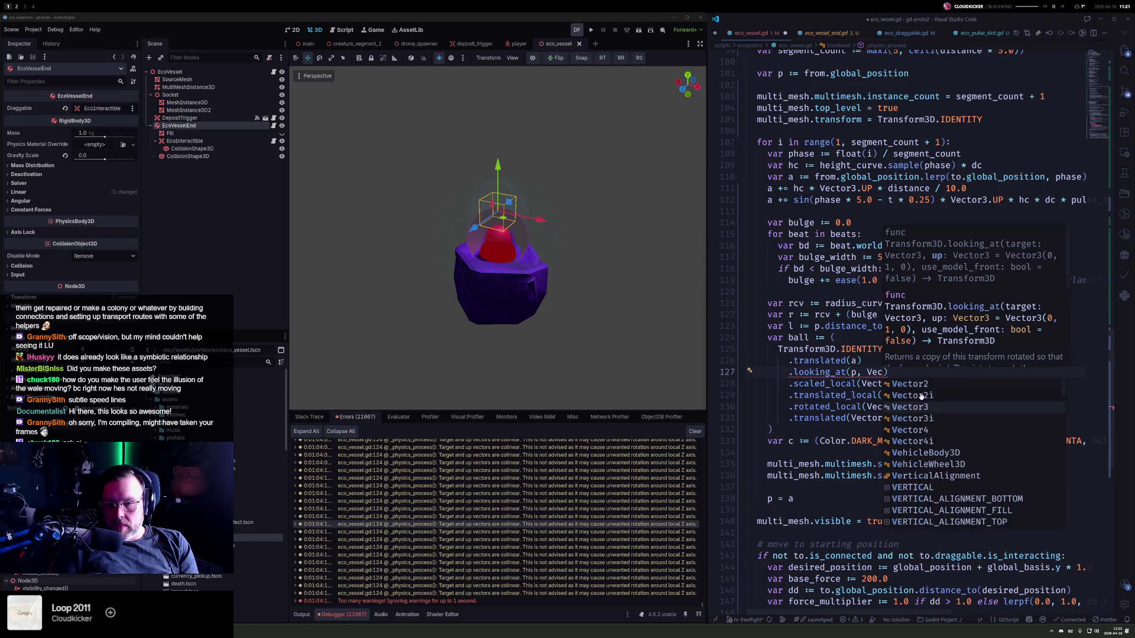
key(Return)
text(.UP)
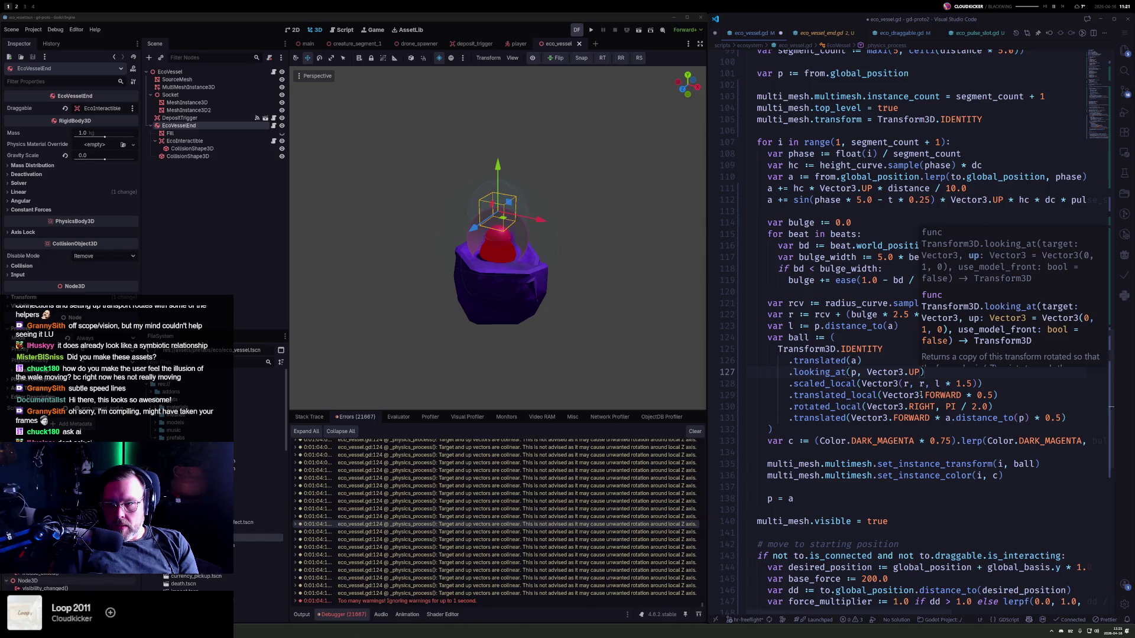
text(.rotated(Vec)
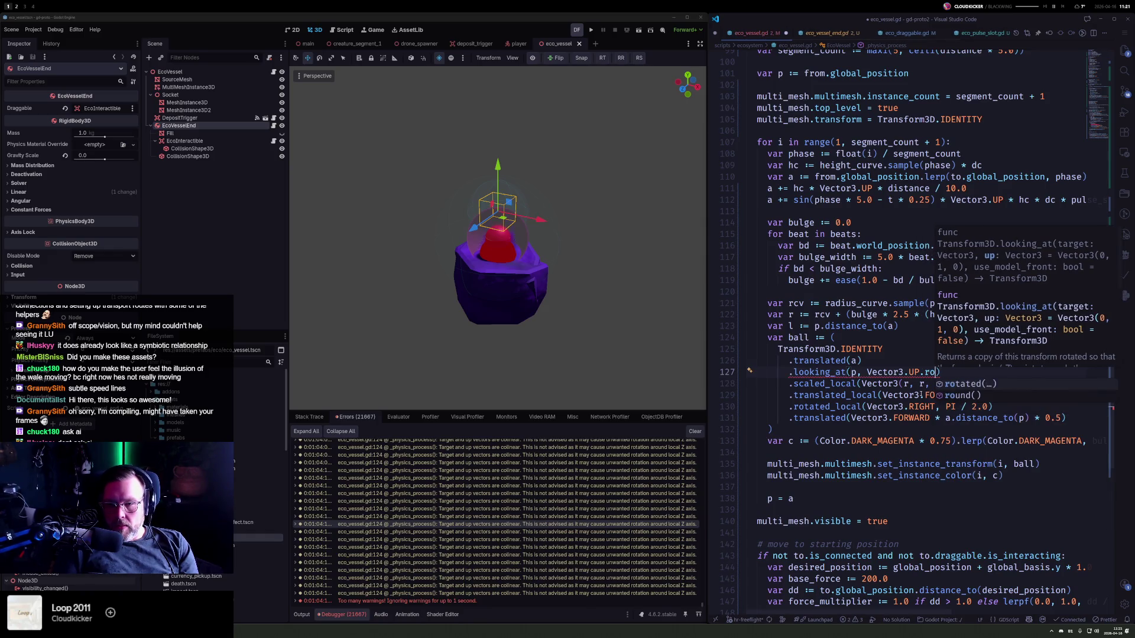
key(Down)
key(Down)
key(Down)
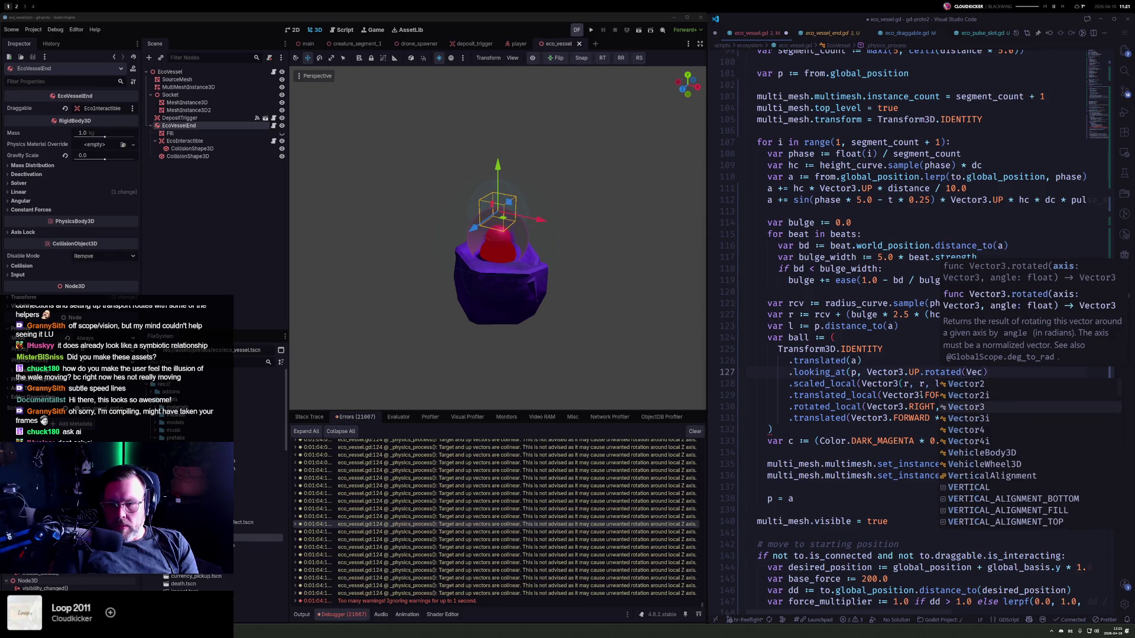
key(Return)
text(.RIGHT, 0.1)
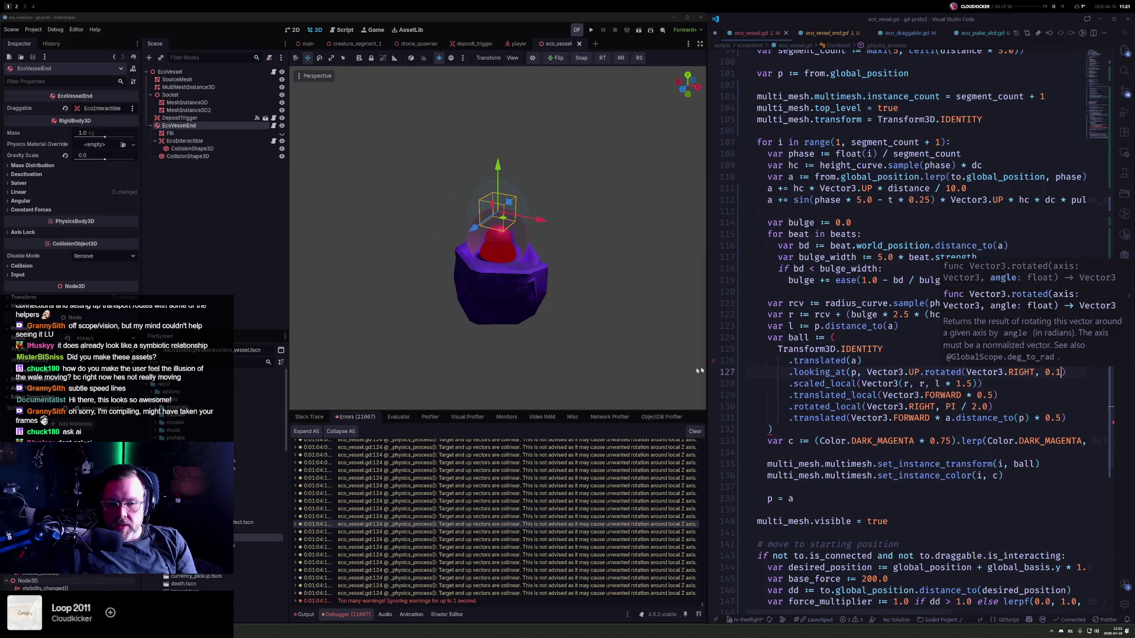
click(690, 431)
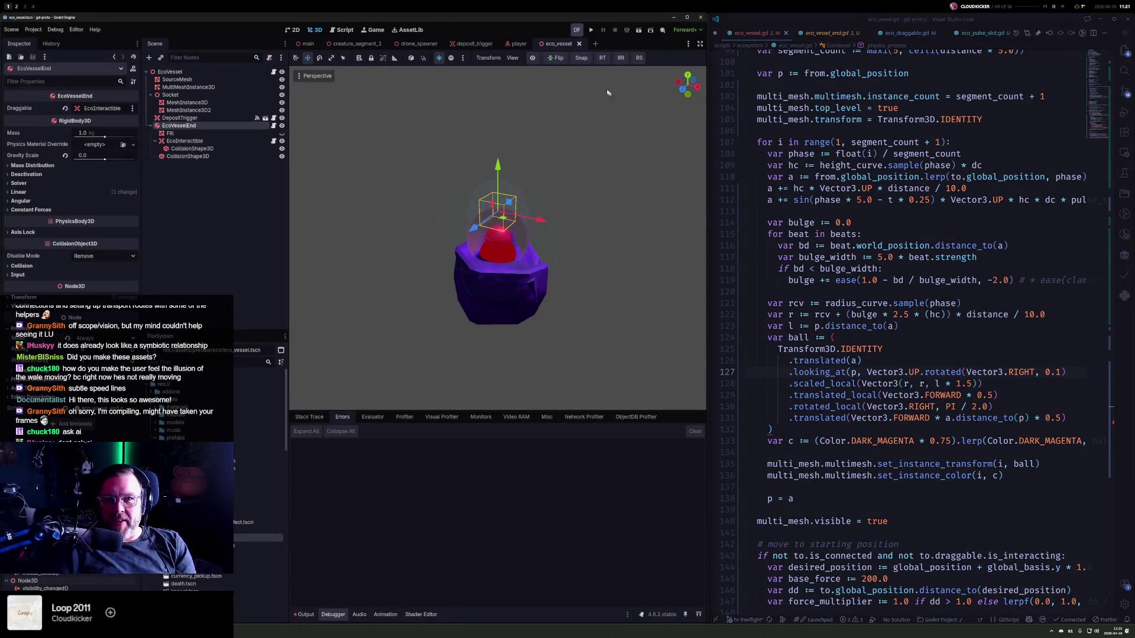
click(589, 30)
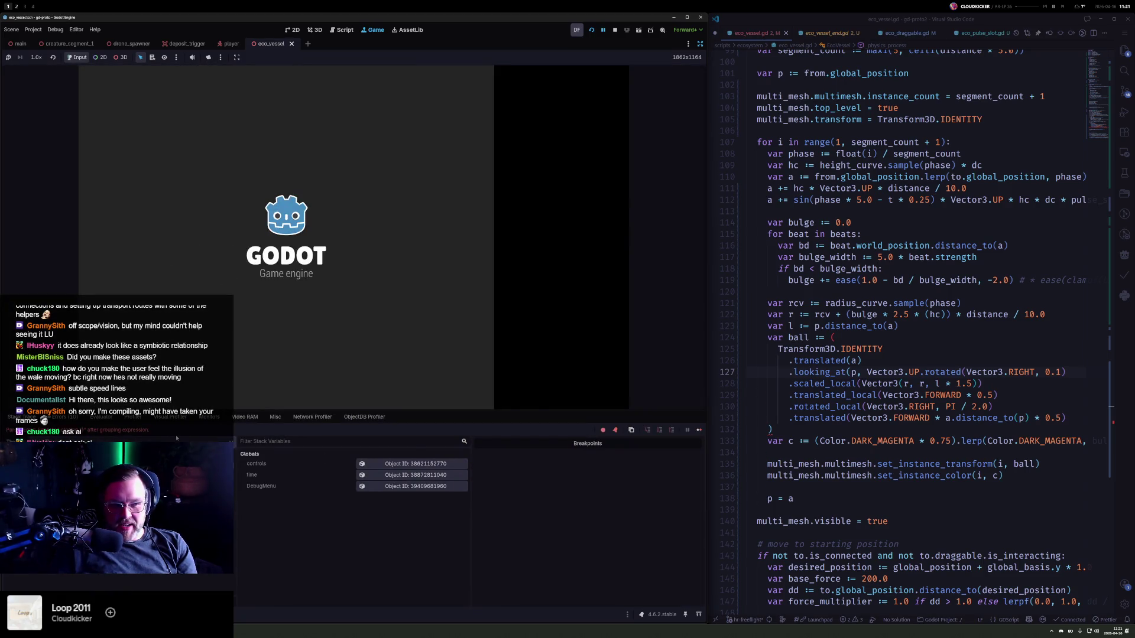
- Close the rotated() call, restart the game to test the tilted vessel, then stop
text())
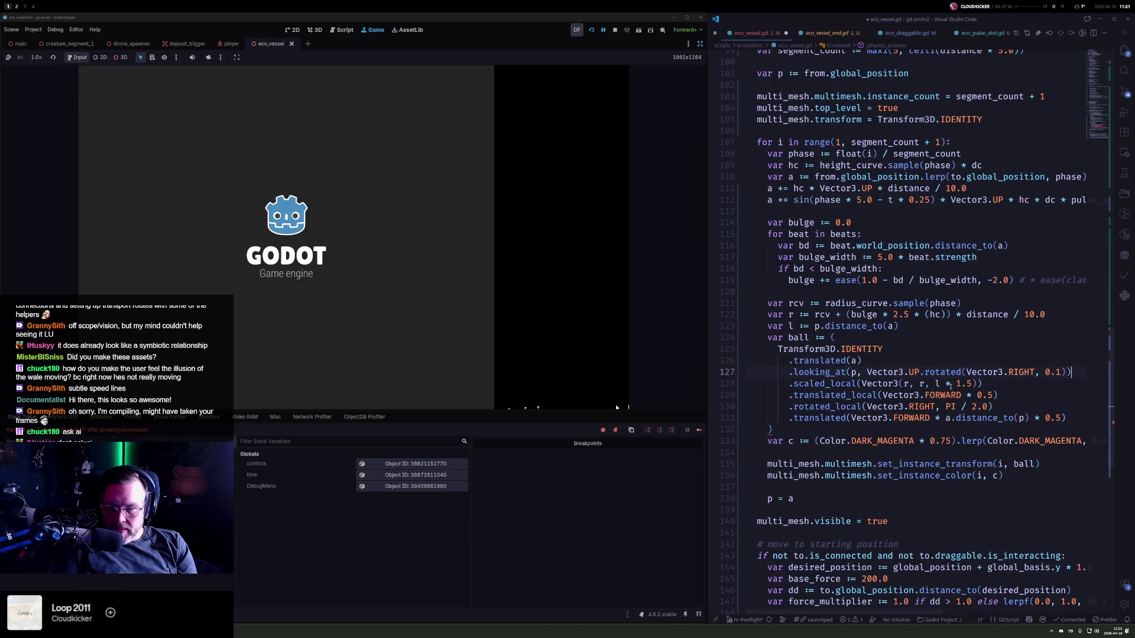
click(591, 30)
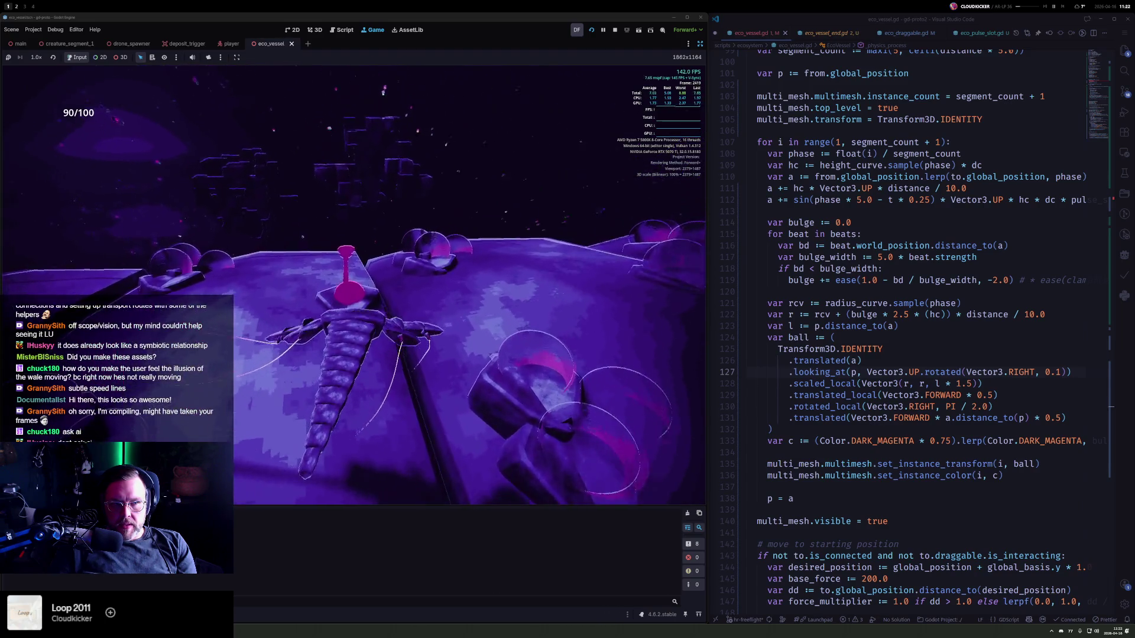
key(F8)
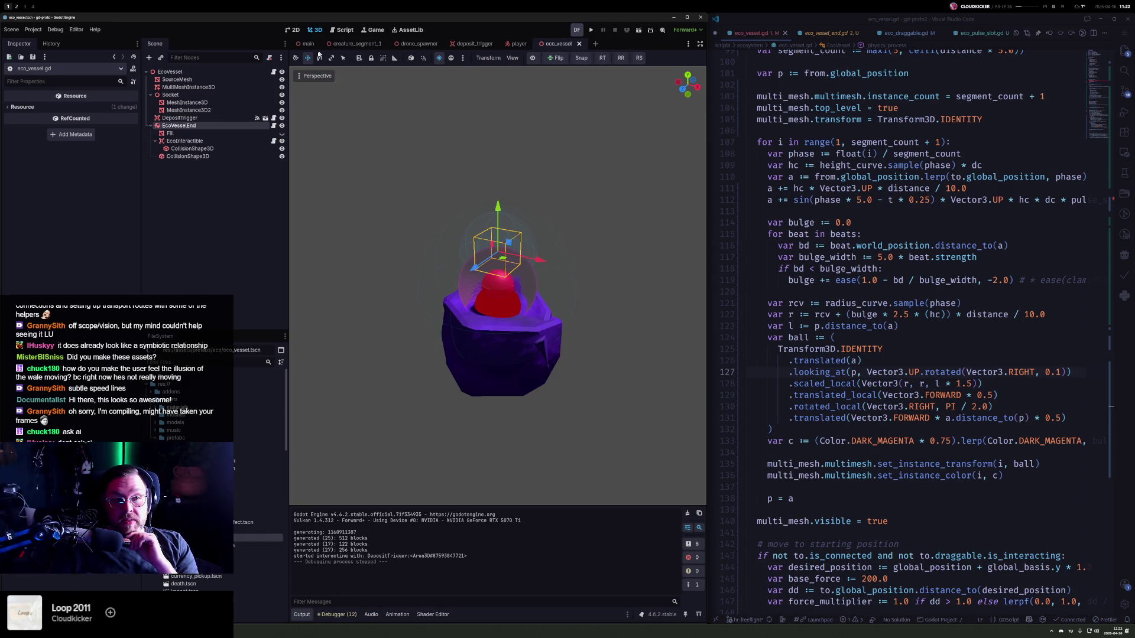
- Open the creature_segment_1 scene and select the EcoPulse node
click(357, 44)
scroll(191, 220, down, 2)
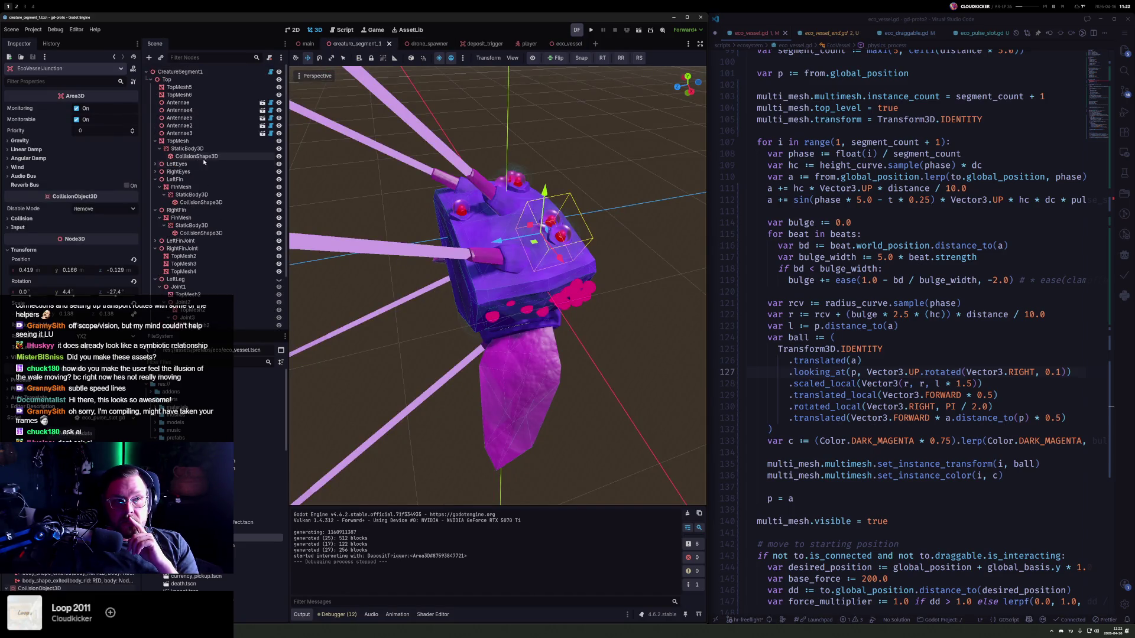
click(189, 285)
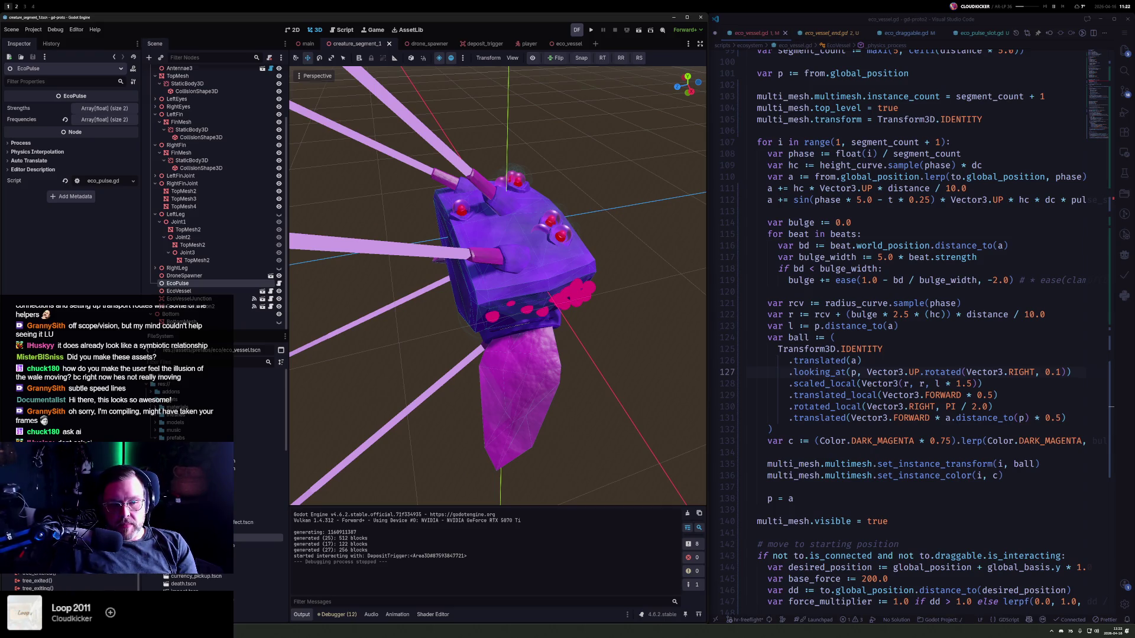
- Open project.godot from the app launcher, then switch back to eco_vessel.gd
key(super+Up)
click(461, 463)
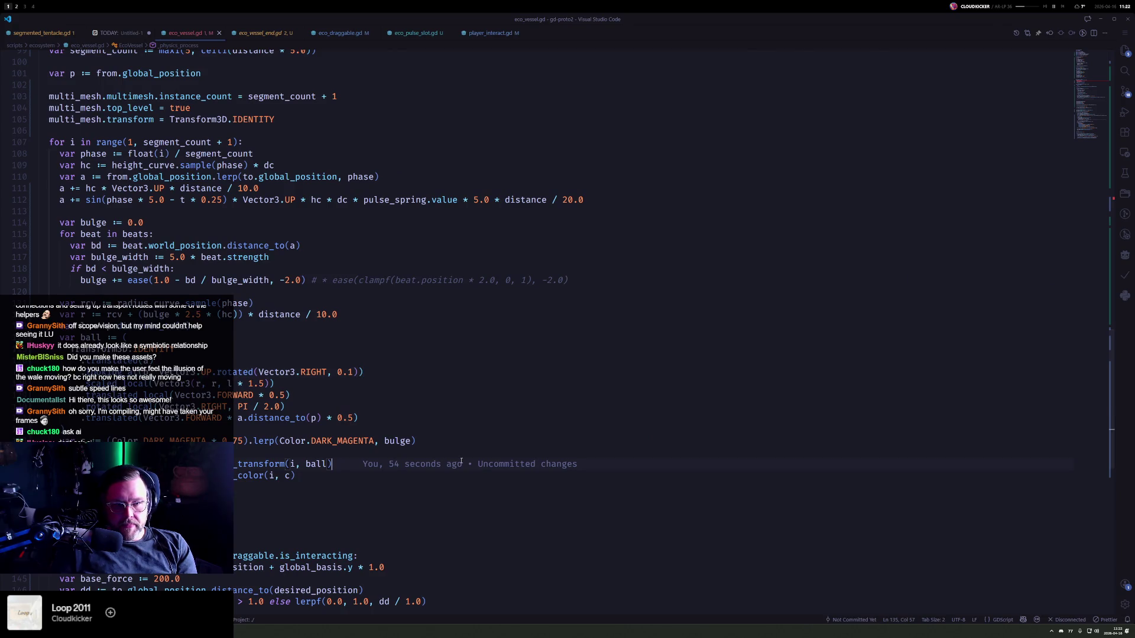
key(alt+space)
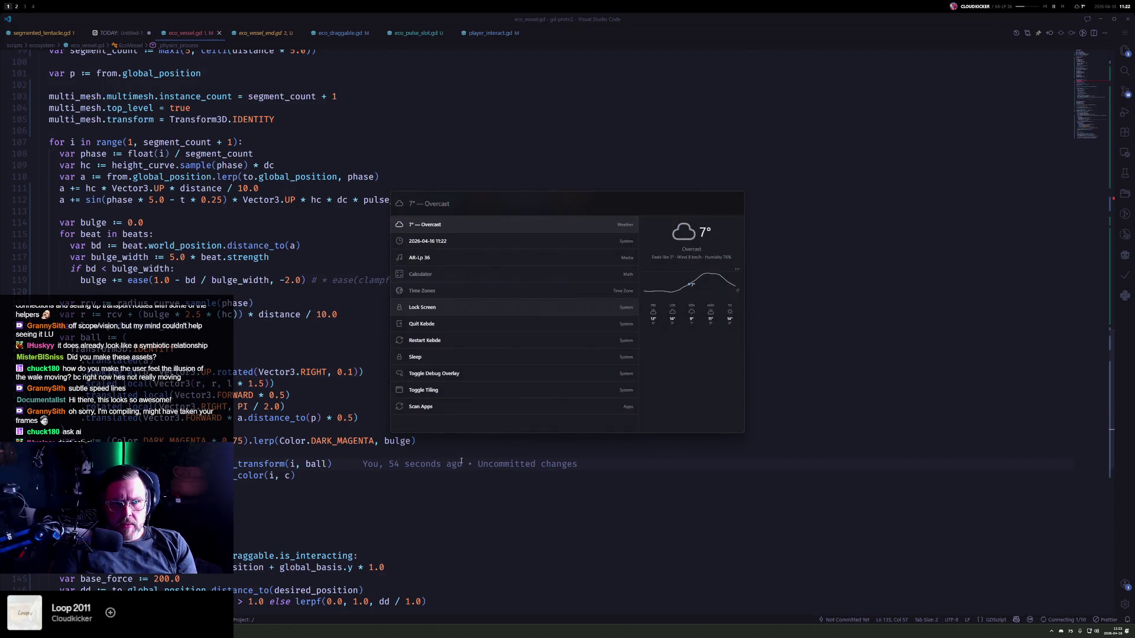
text(logi)
key(Return)
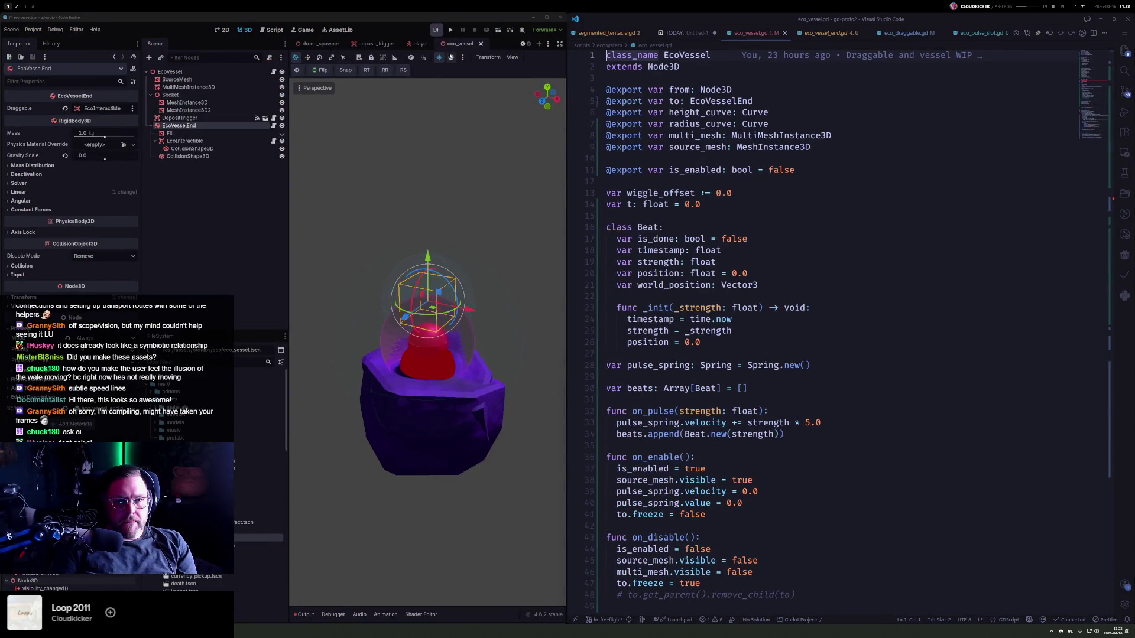
key(ctrl+p)
key(Return)
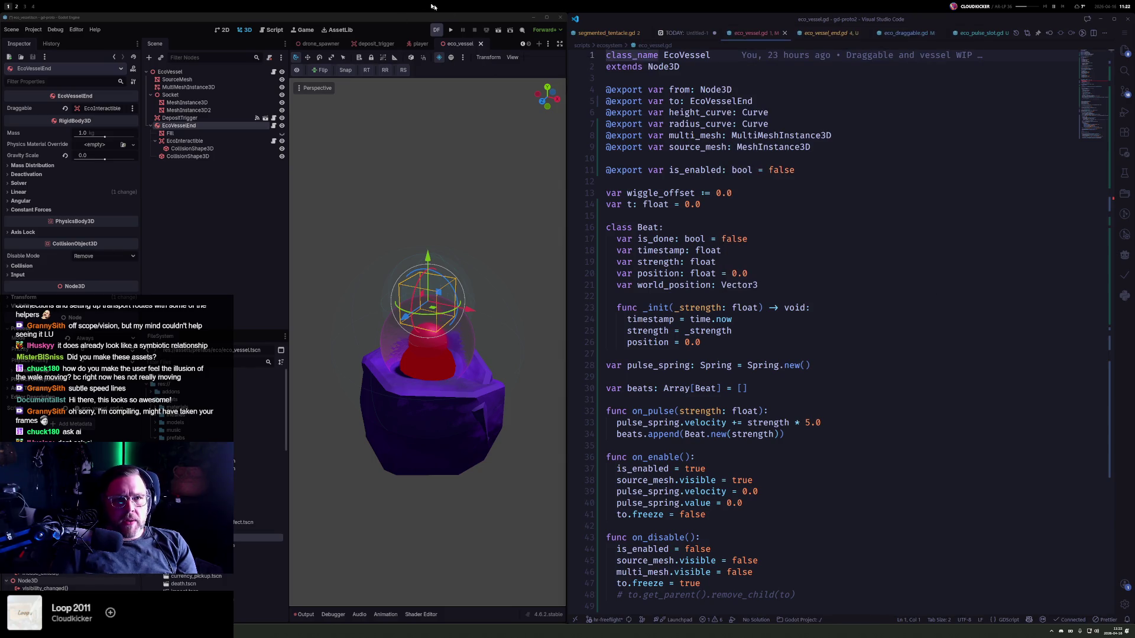
- Return to creature_segment_1 in the 3D view and select EcoPulse, then EcoVessel
click(525, 45)
click(338, 30)
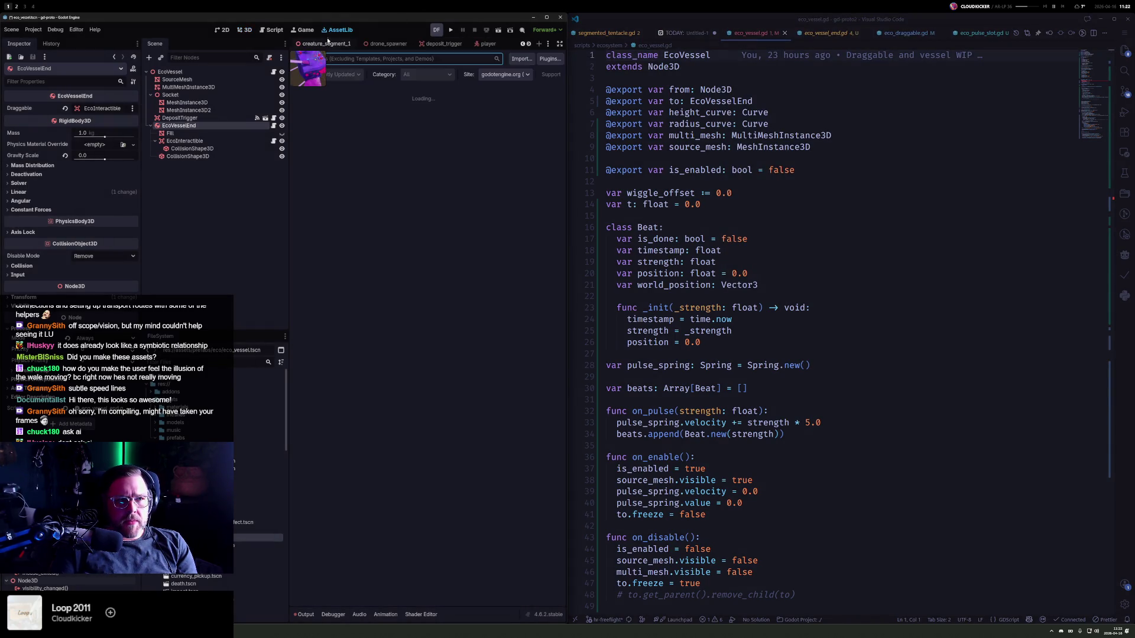
click(328, 44)
click(244, 31)
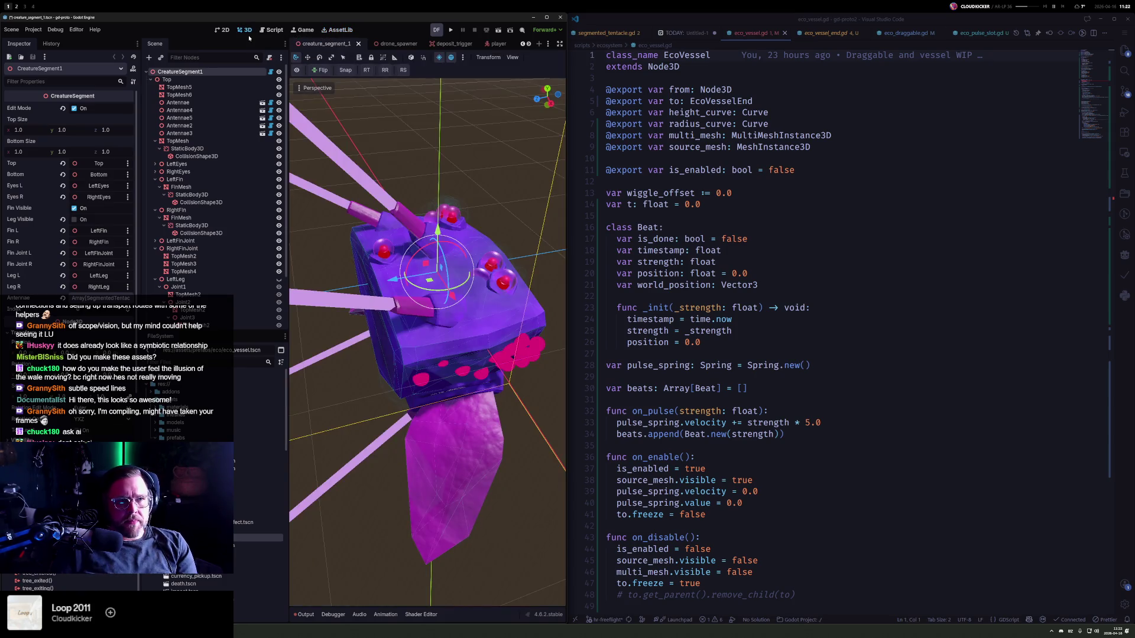
scroll(192, 281, down, 3)
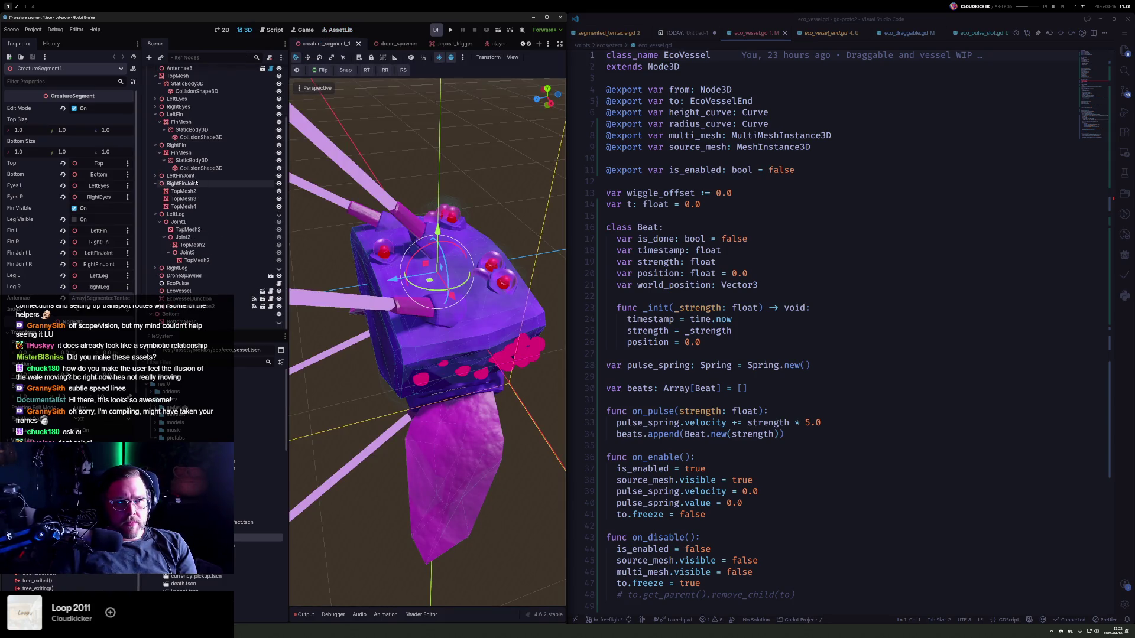
click(191, 283)
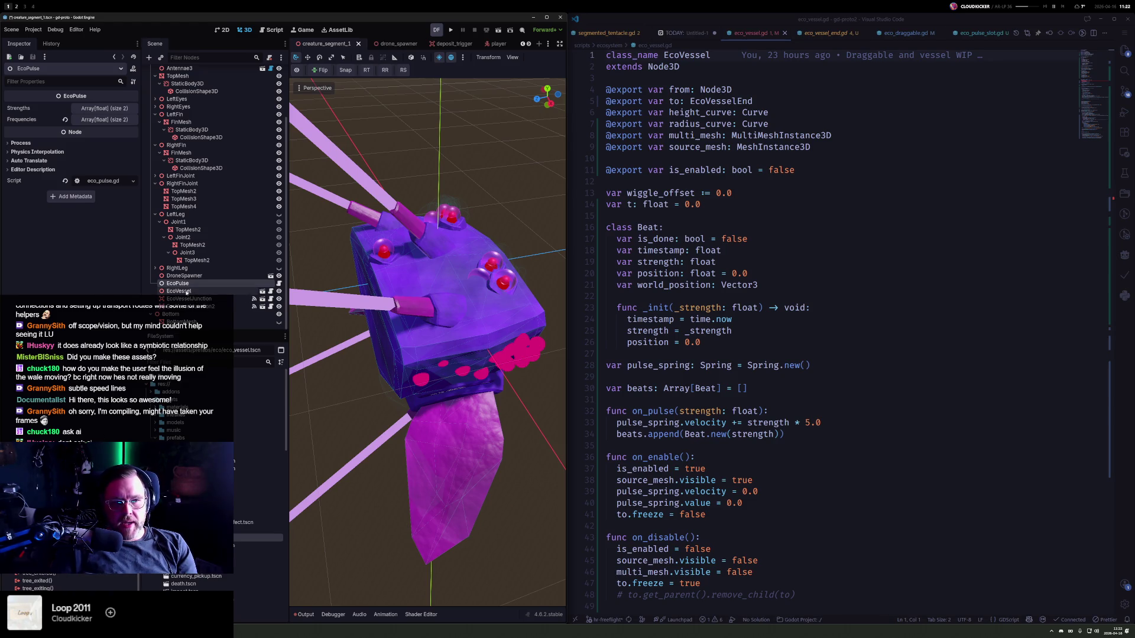
click(185, 291)
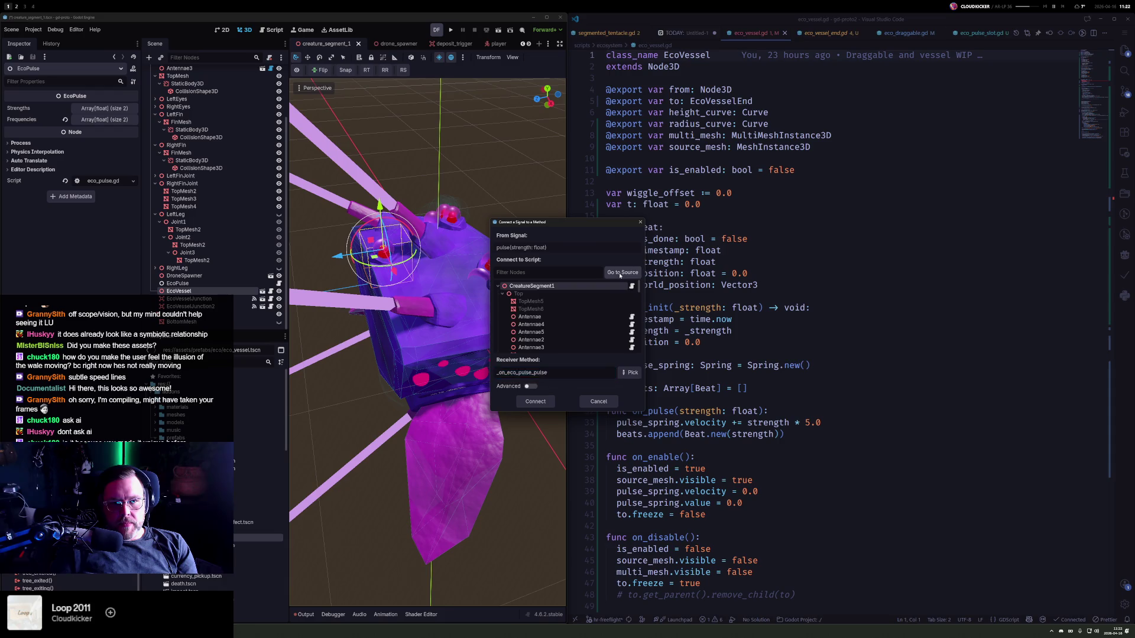
- Connect EcoPulse's pulse signal to EcoVessel's on_pulse method and run the project
scroll(554, 322, down, 3)
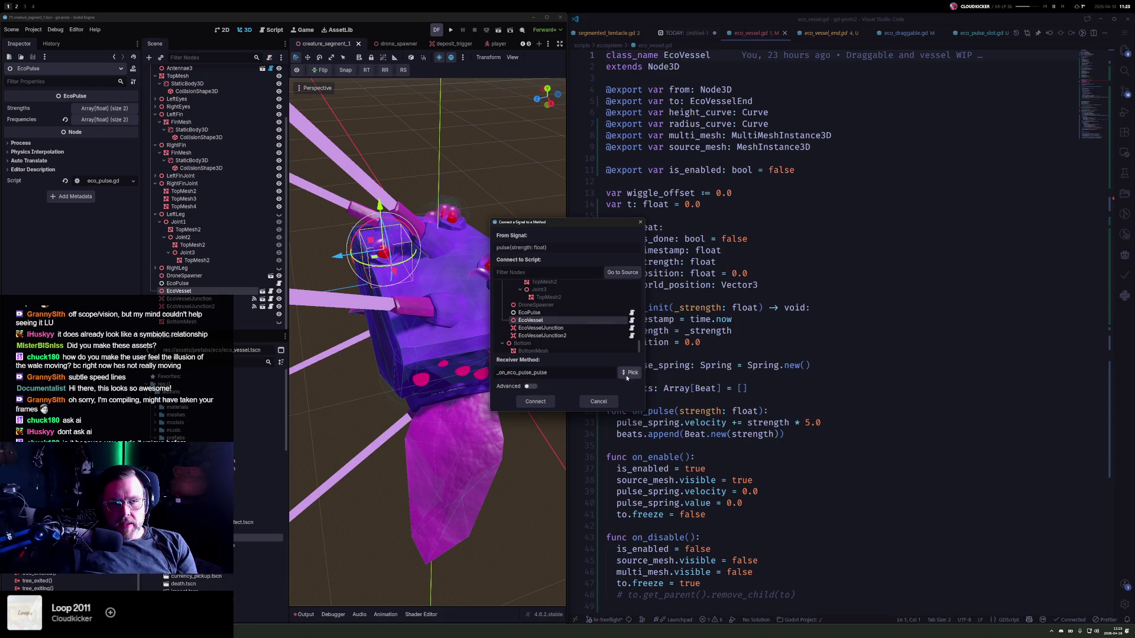
click(628, 373)
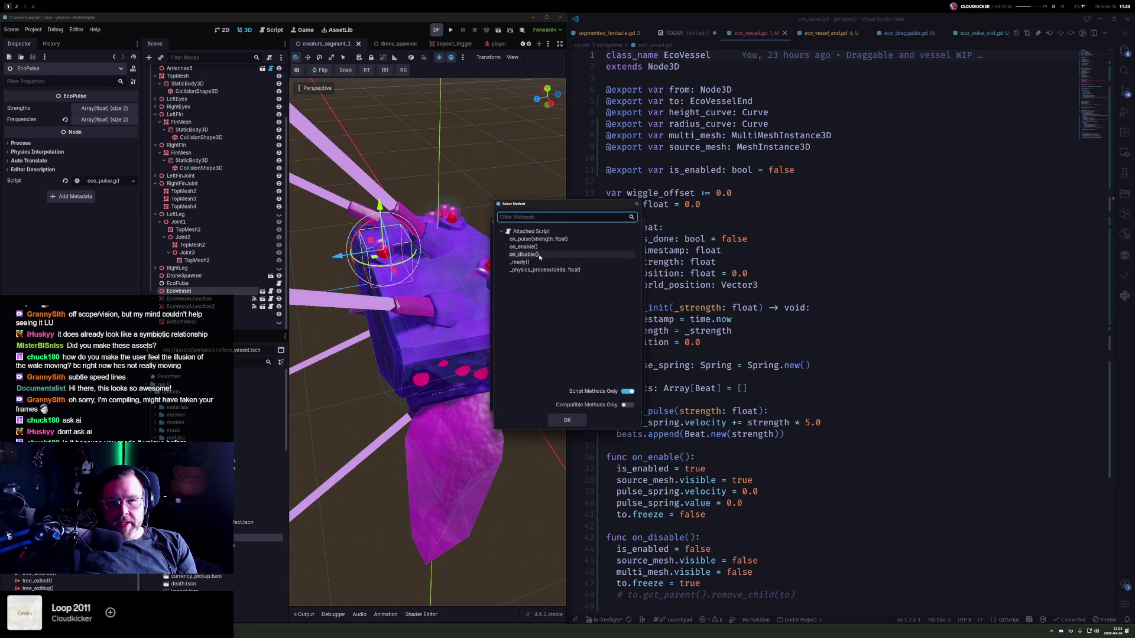
click(563, 288)
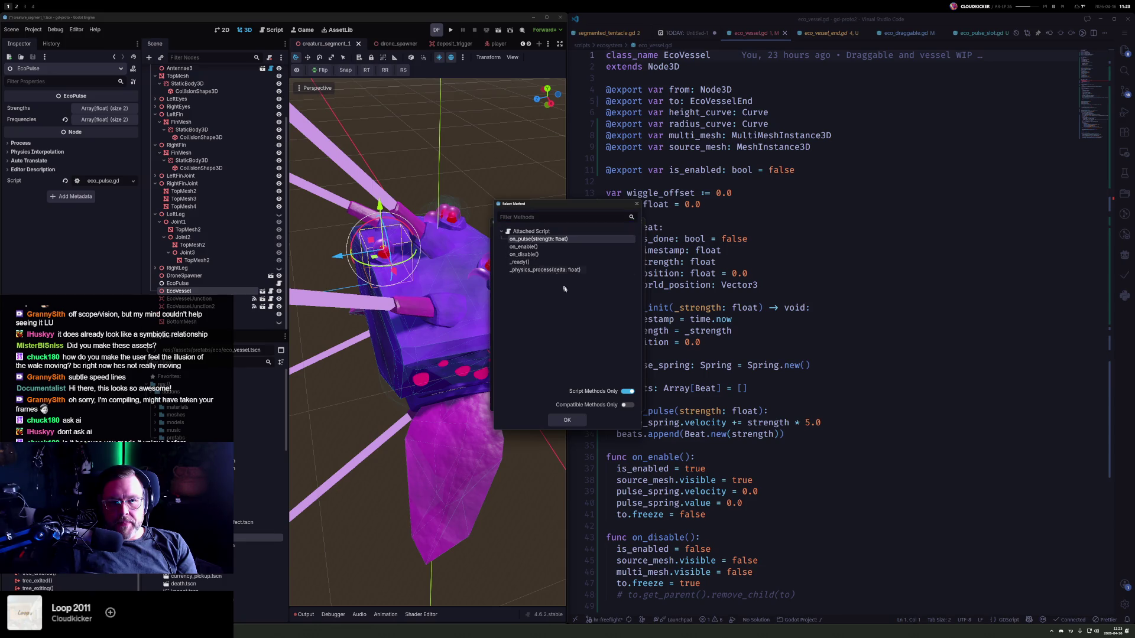
click(566, 419)
click(536, 401)
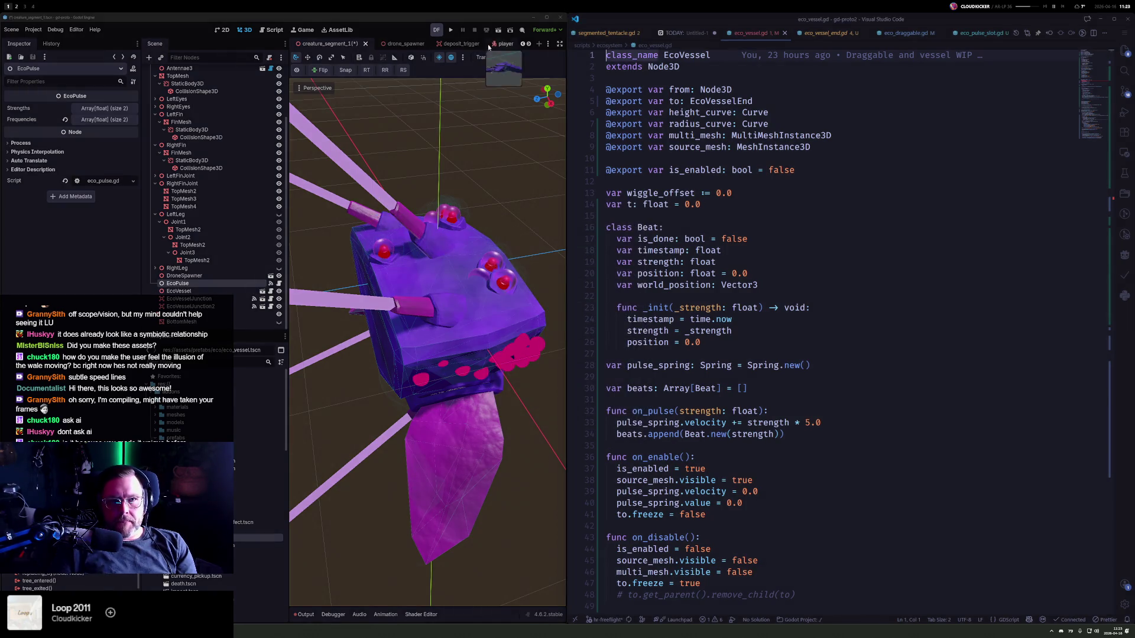
key(F5)
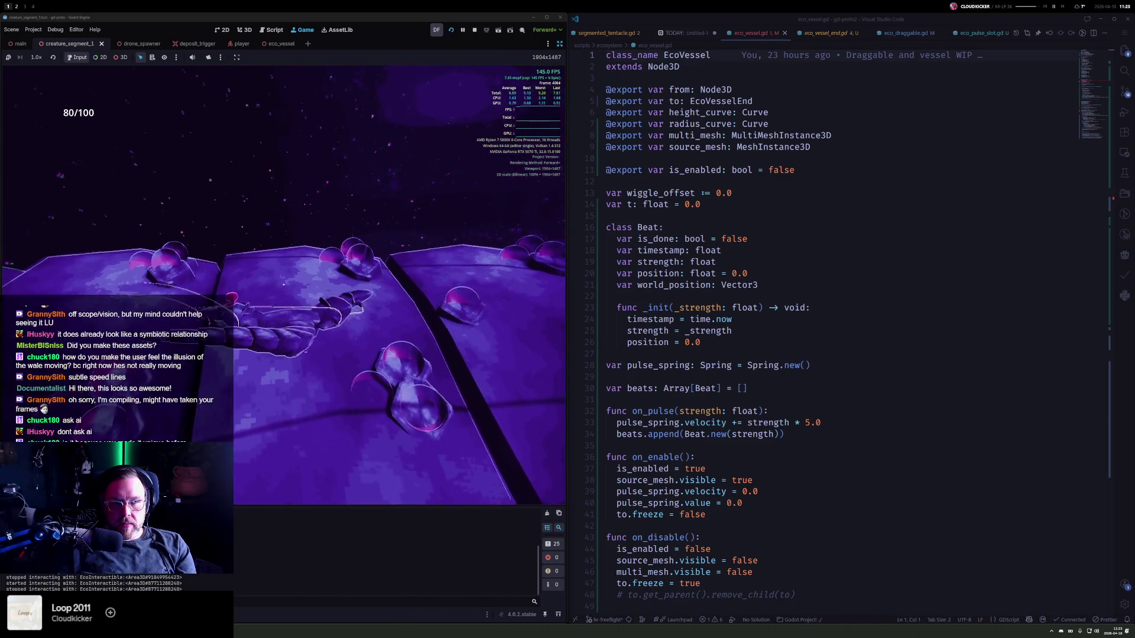
- Stop the game, inspect EcoVessel and the CreatureSegment1 root, then return to VS Code
key(F8)
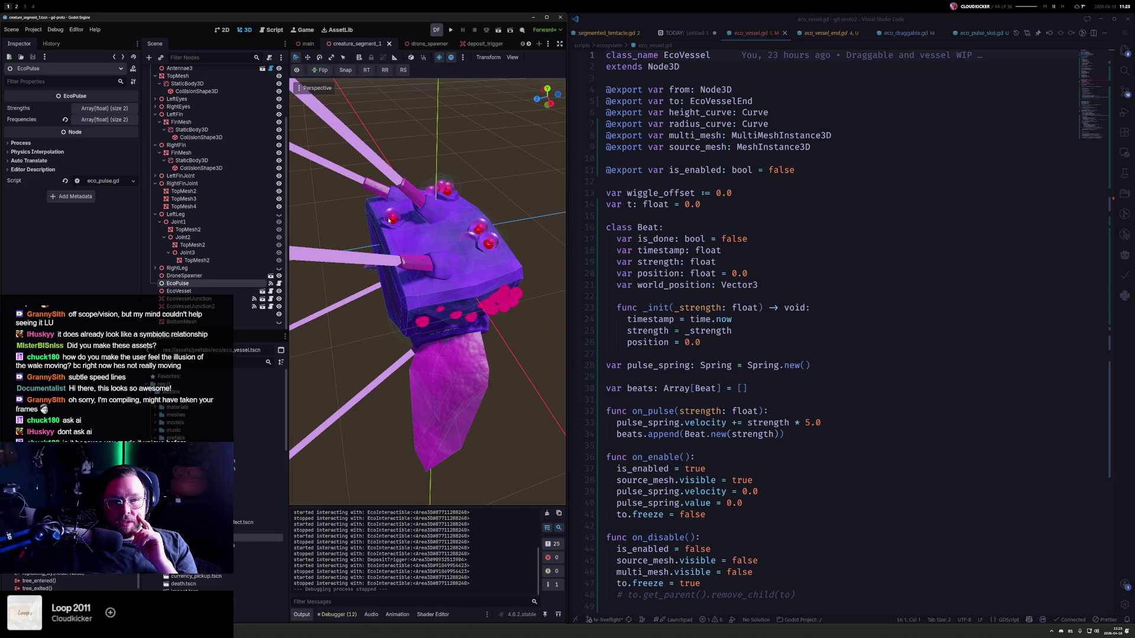
click(186, 292)
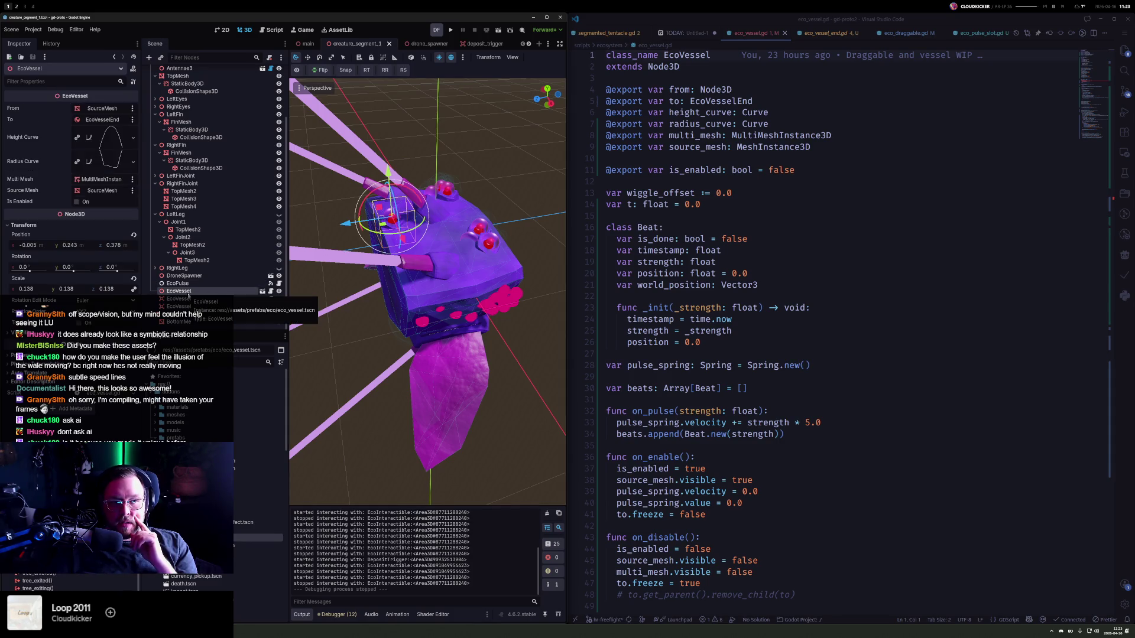
scroll(201, 136, up, 3)
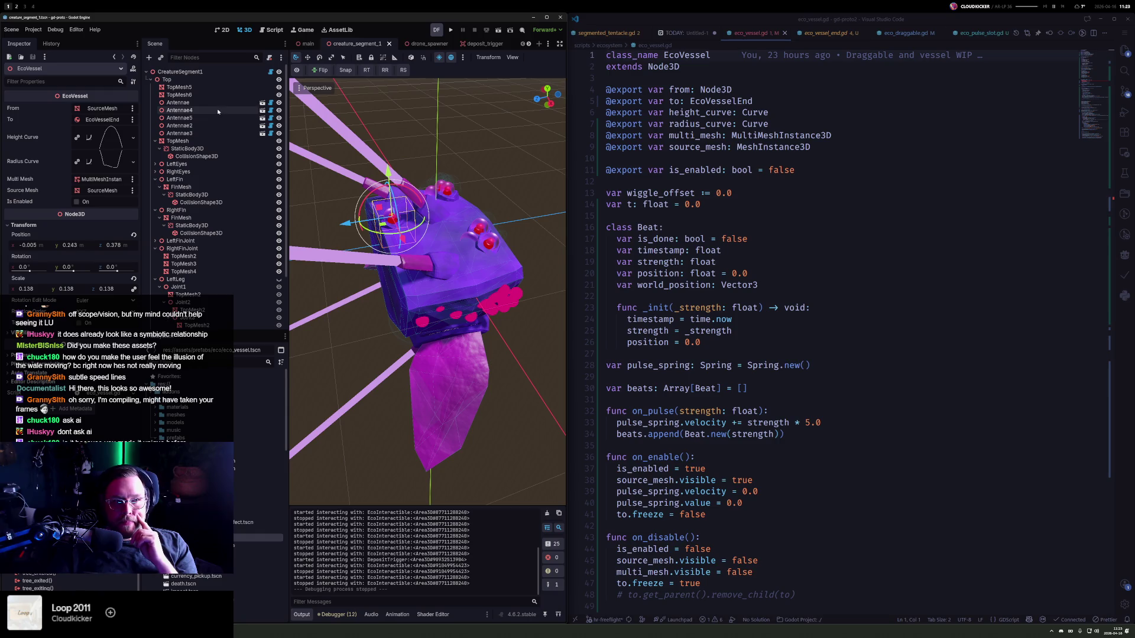
click(202, 72)
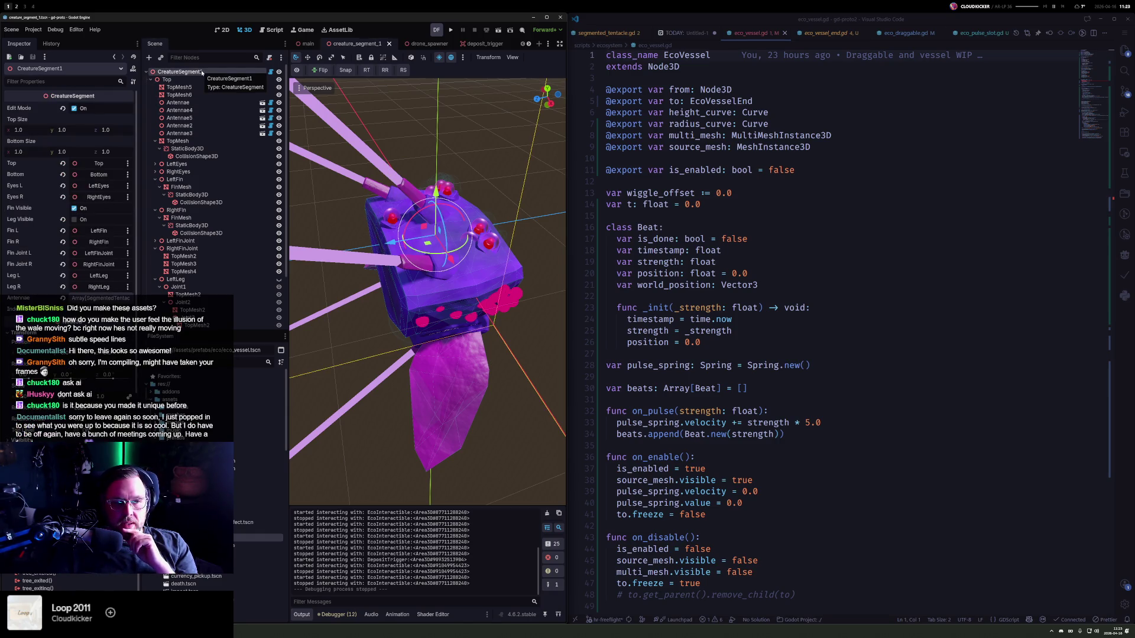
click(797, 243)
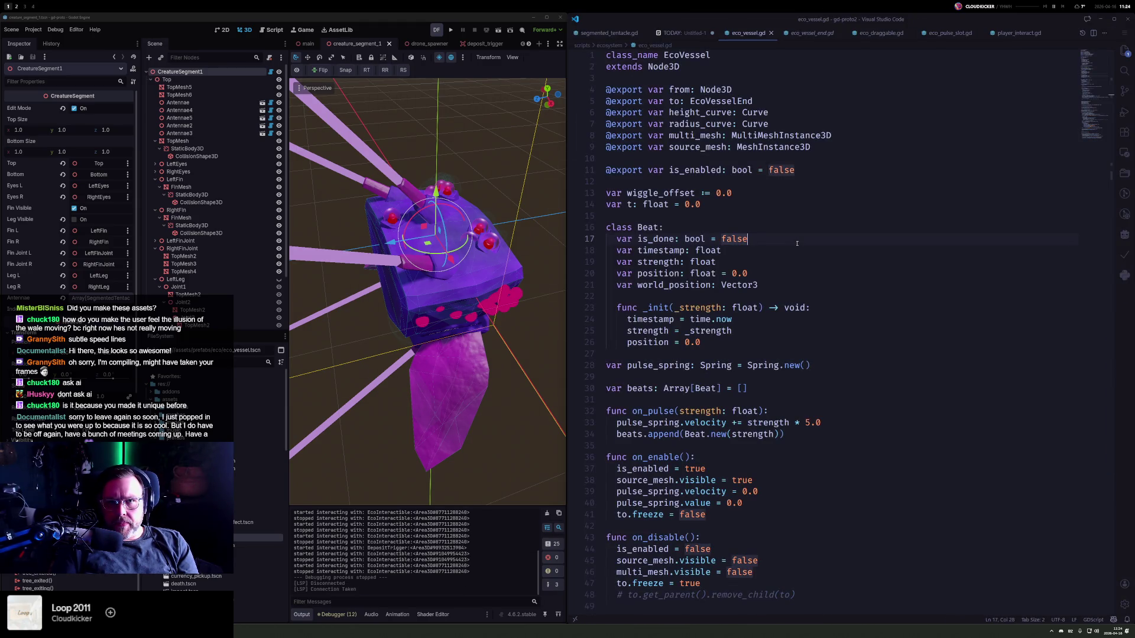
- Find set_process, comment out segment.set_process(false) on line 161 of creature_generator.gd, and rerun the game
key(ctrl+shift+f)
key(ctrl+shift+g)
text(et)
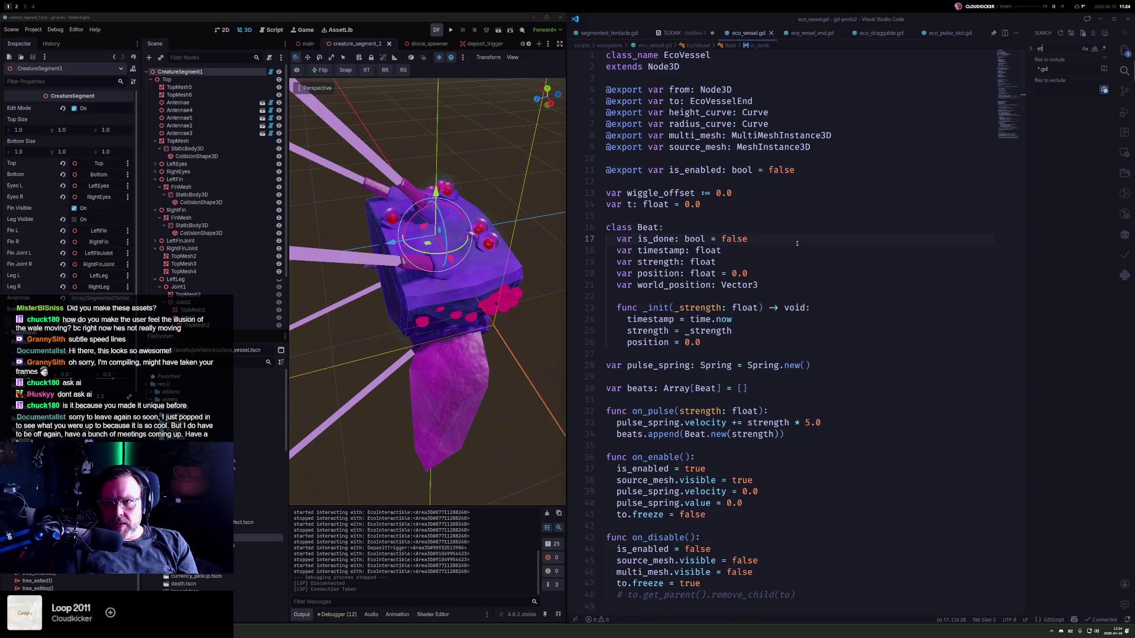
key(BackSpace)
key(BackSpace)
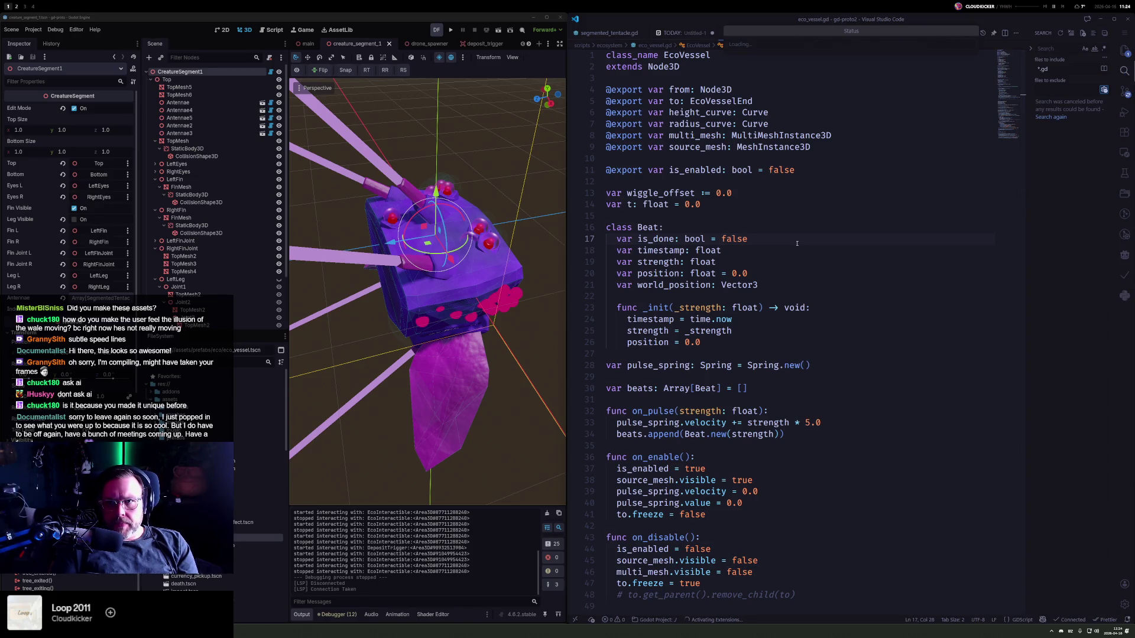
text(sc)
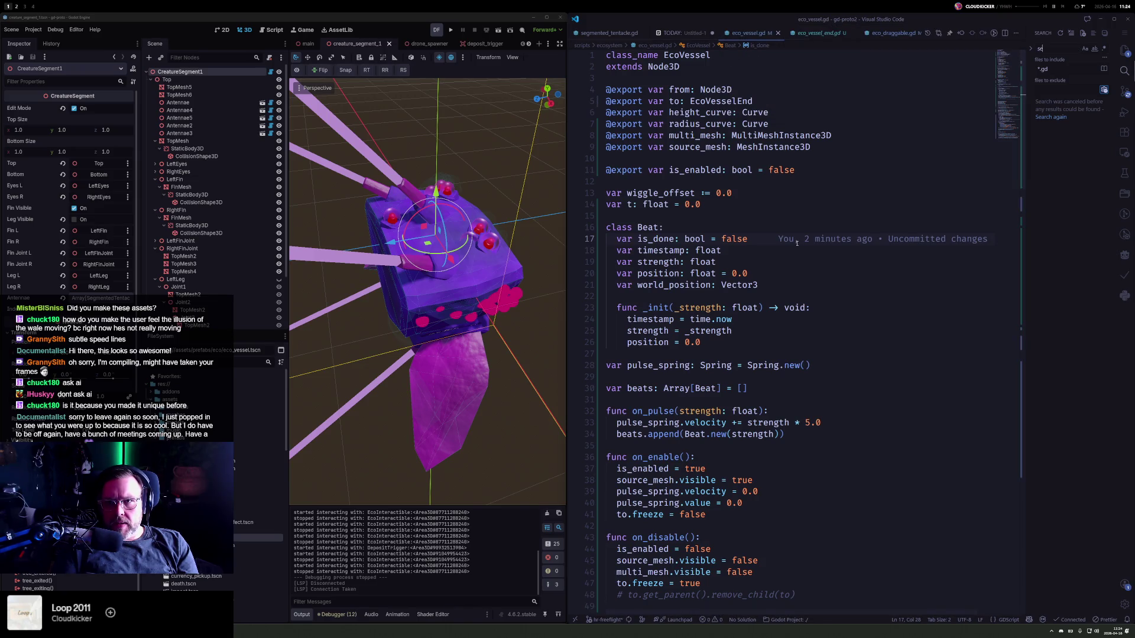
text(_process)
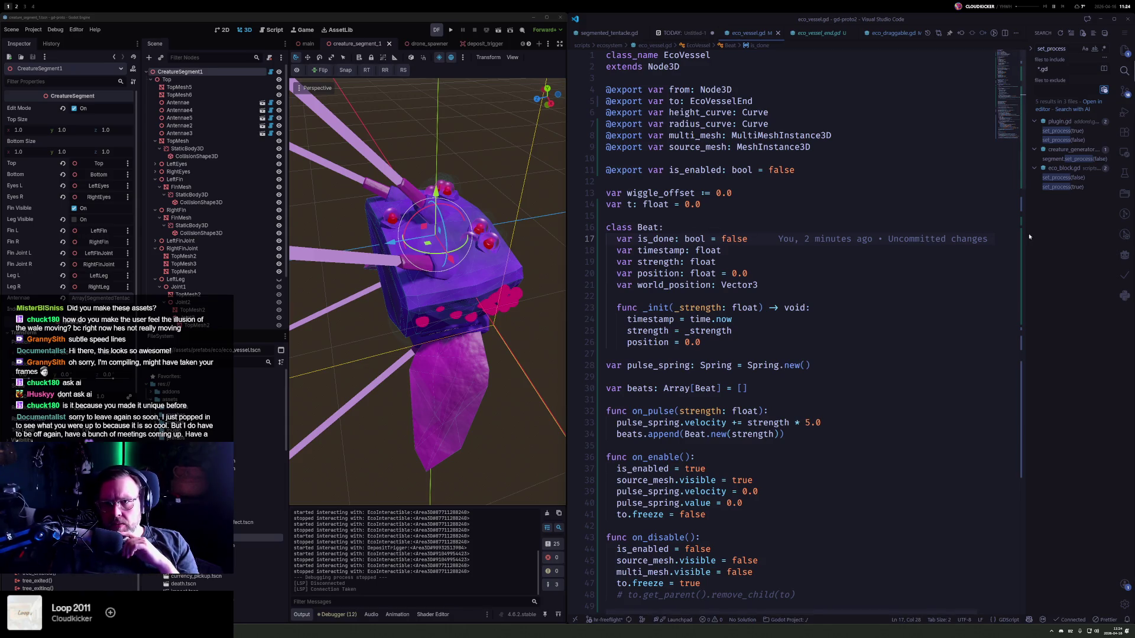
drag(1025, 235, 851, 178)
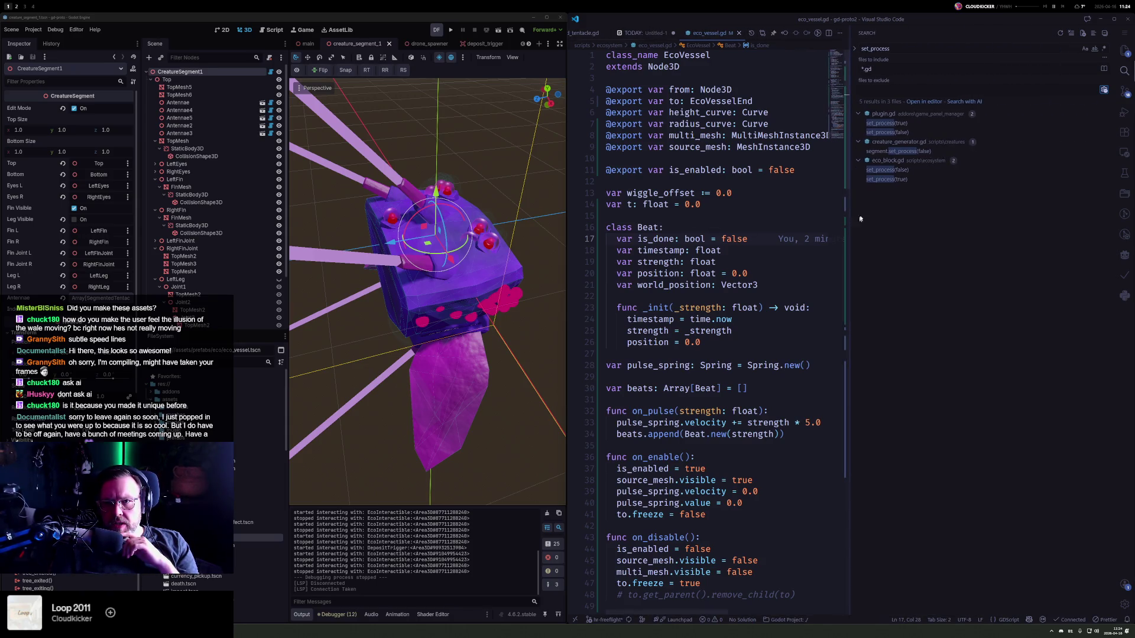
click(907, 152)
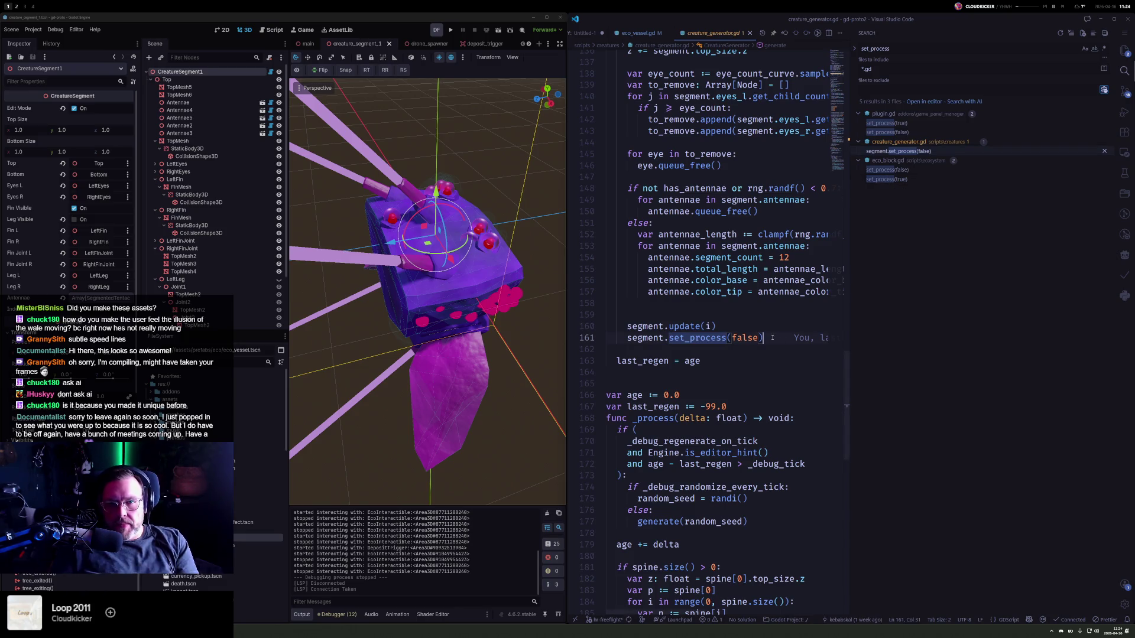
key(ctrl+slash)
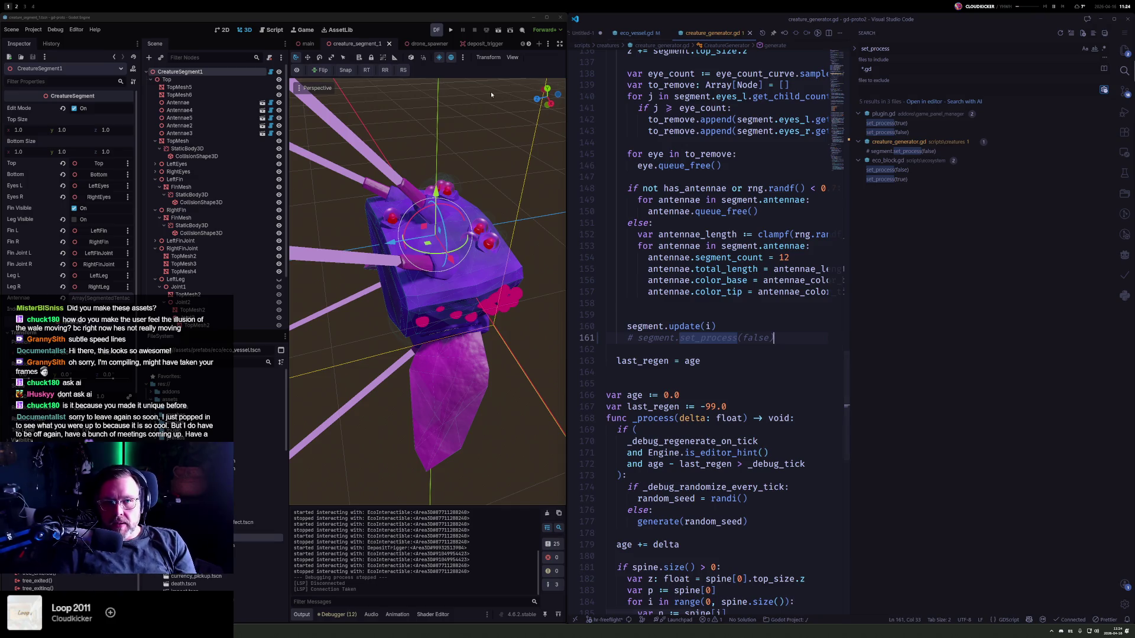
click(451, 30)
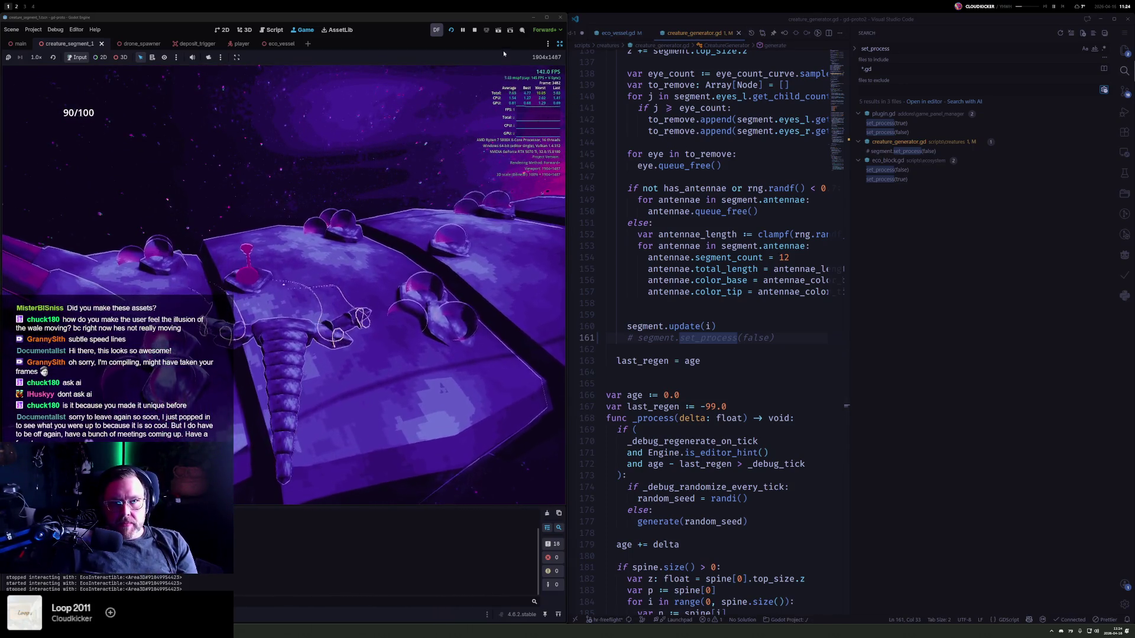
- Stop the game and open the EcoVessel scene in its own editor tab
click(474, 29)
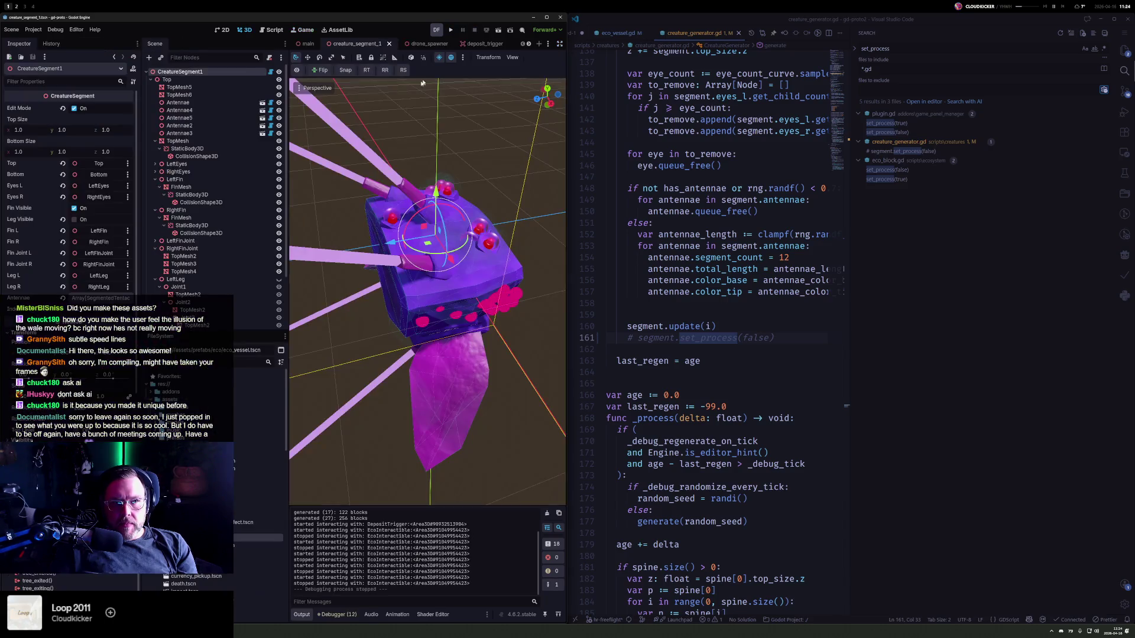
click(393, 217)
scroll(195, 298, down, 1)
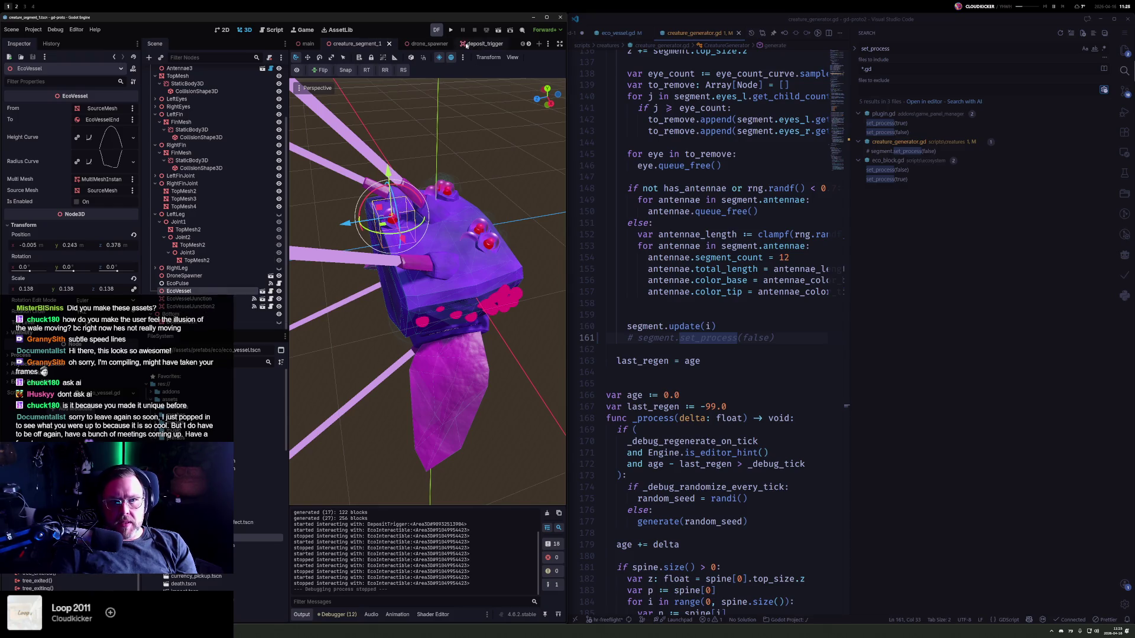
click(261, 292)
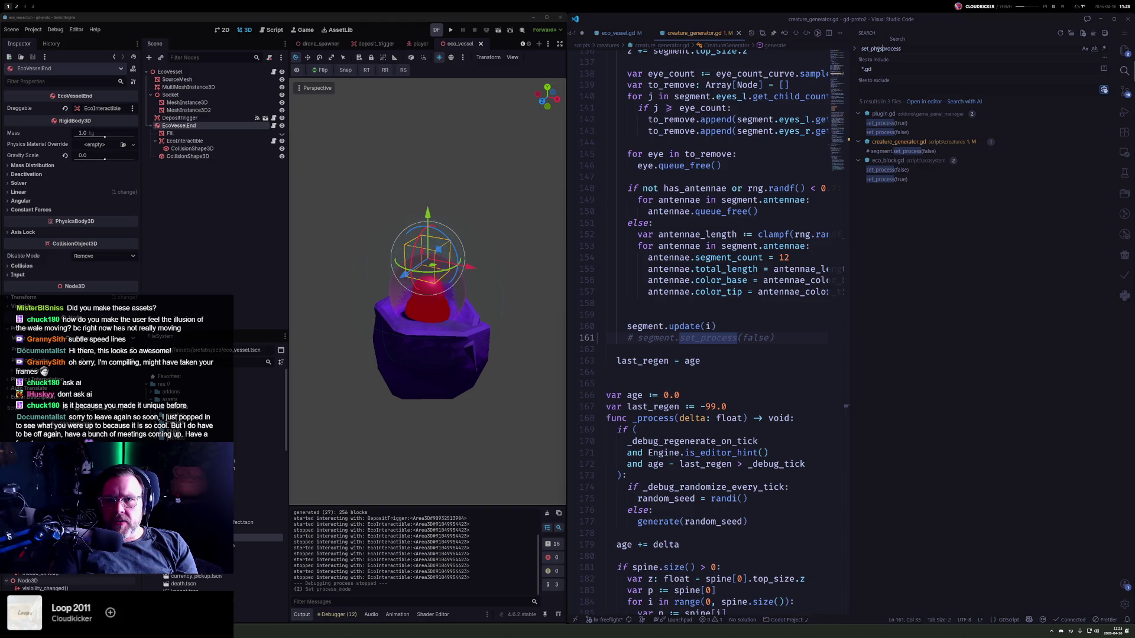
- Shorten the search to set_phys, widen the Godot window, hide VS Code's sidebar, and rerun the game
key(Delete)
key(Delete)
key(Delete)
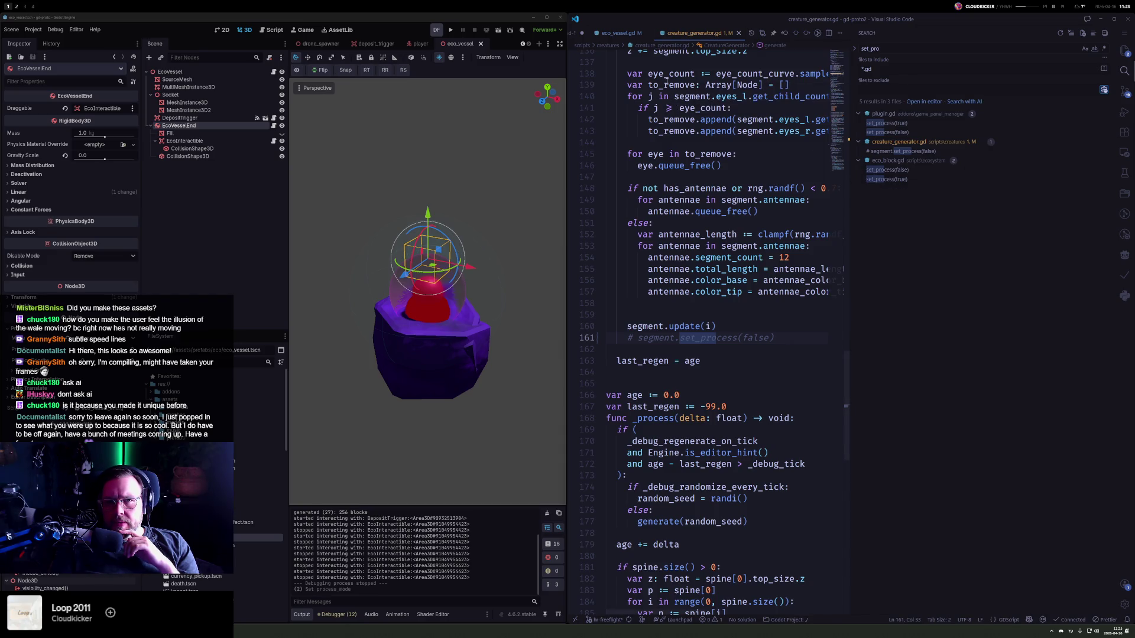
drag(581, 64, 647, 65)
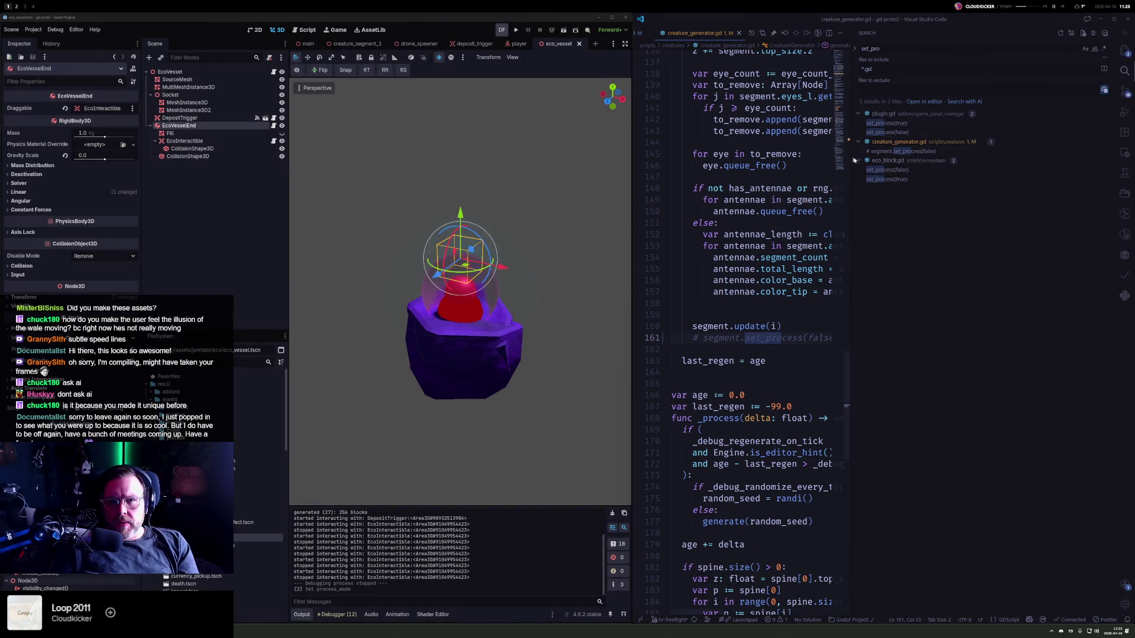
key(ctrl+b)
click(516, 29)
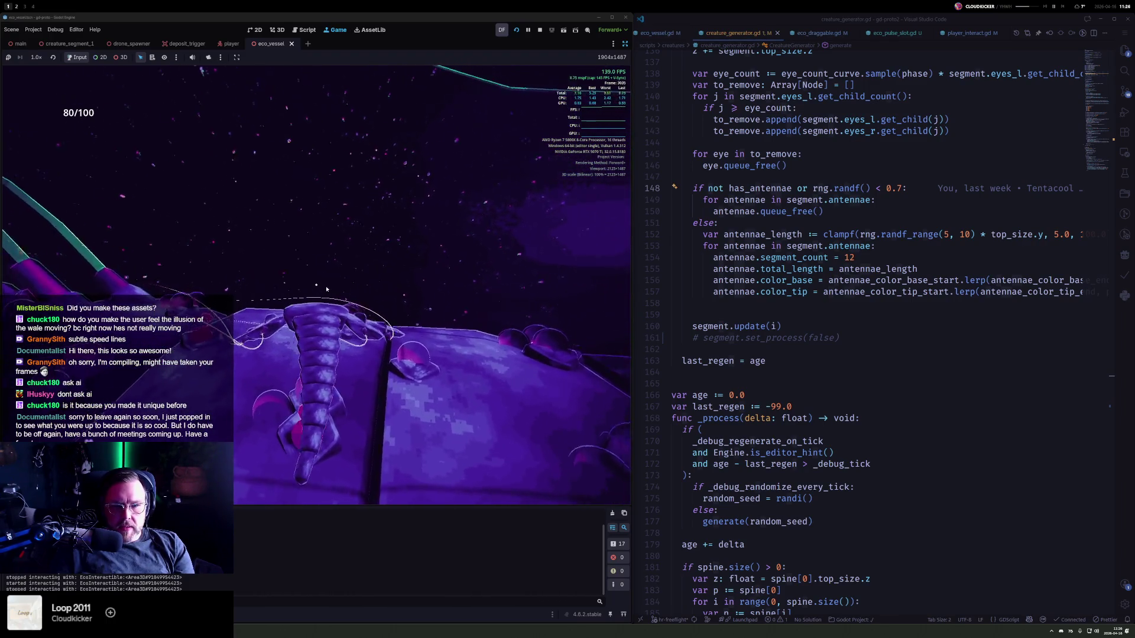
- In eco_draggable.gd, add a print(is_physics_processing()) line after the force code
click(842, 33)
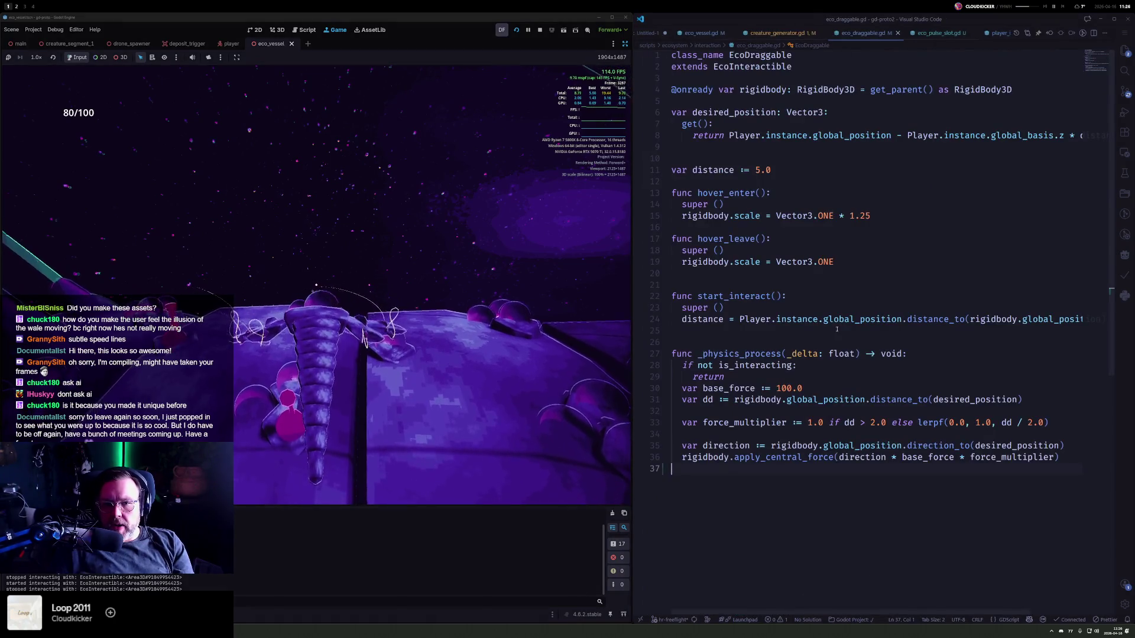
key(Up)
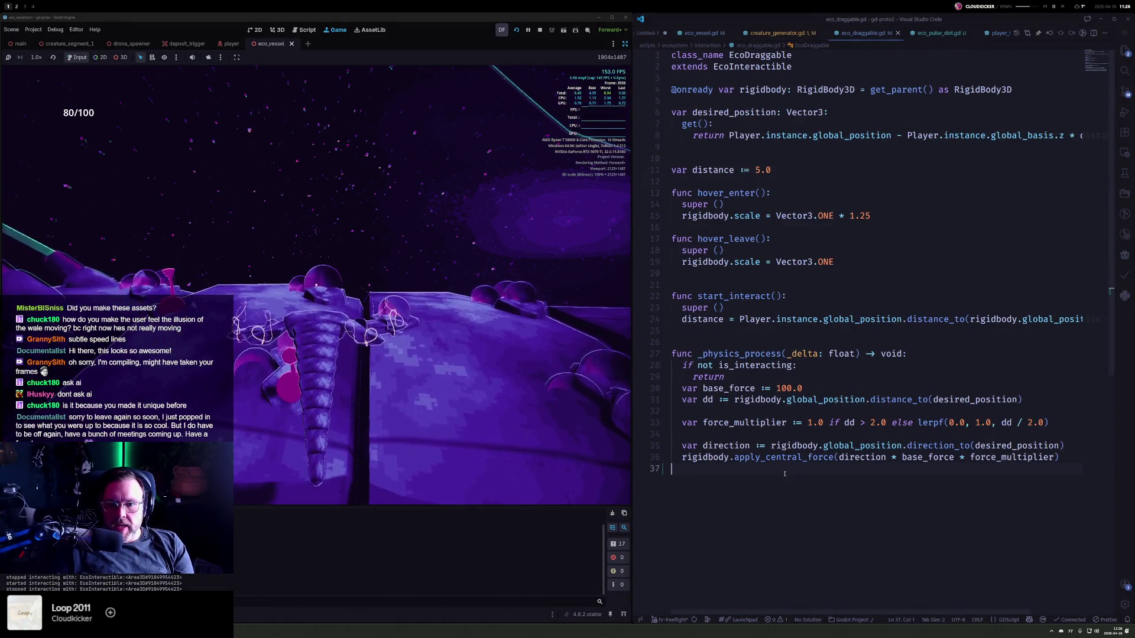
key(End)
key(Return)
key(Return)
text(pri)
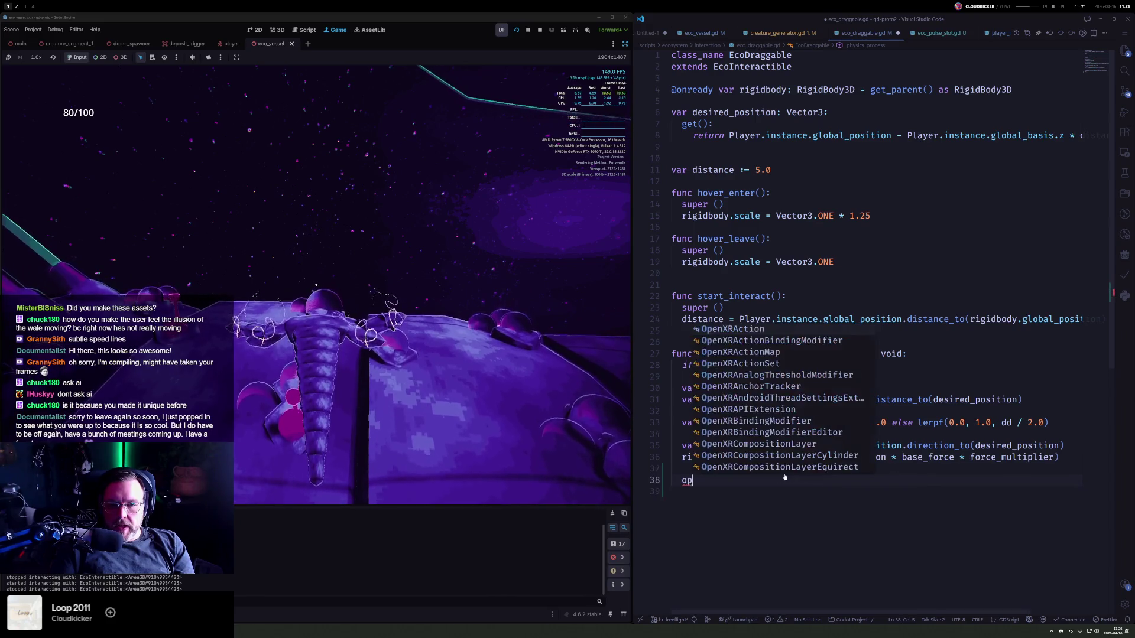
key(Return)
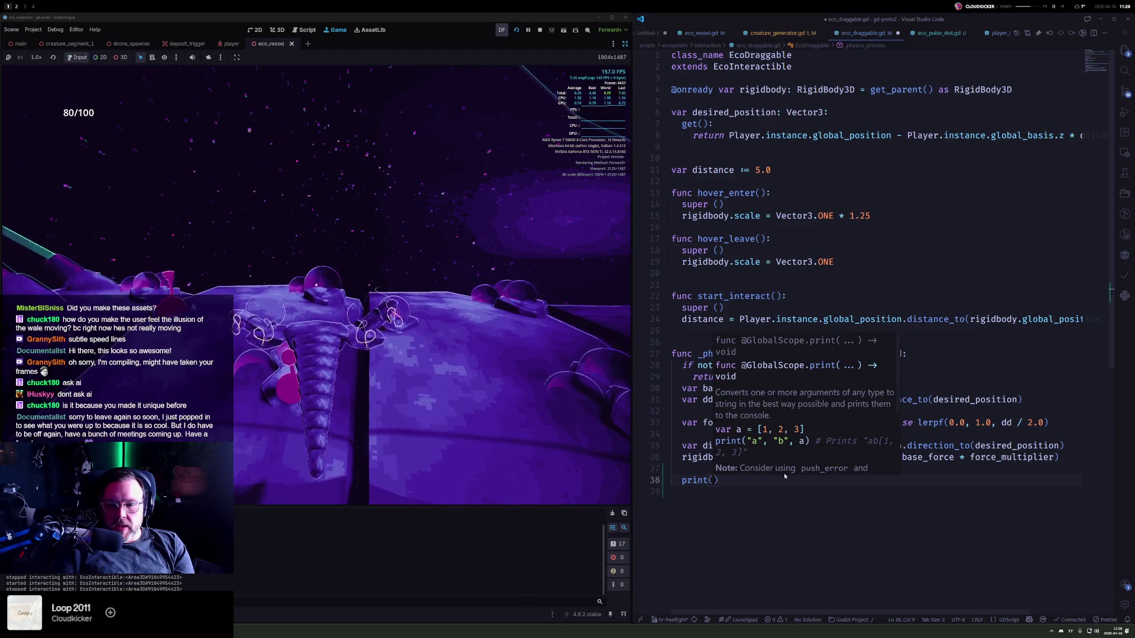
text(is_phsy)
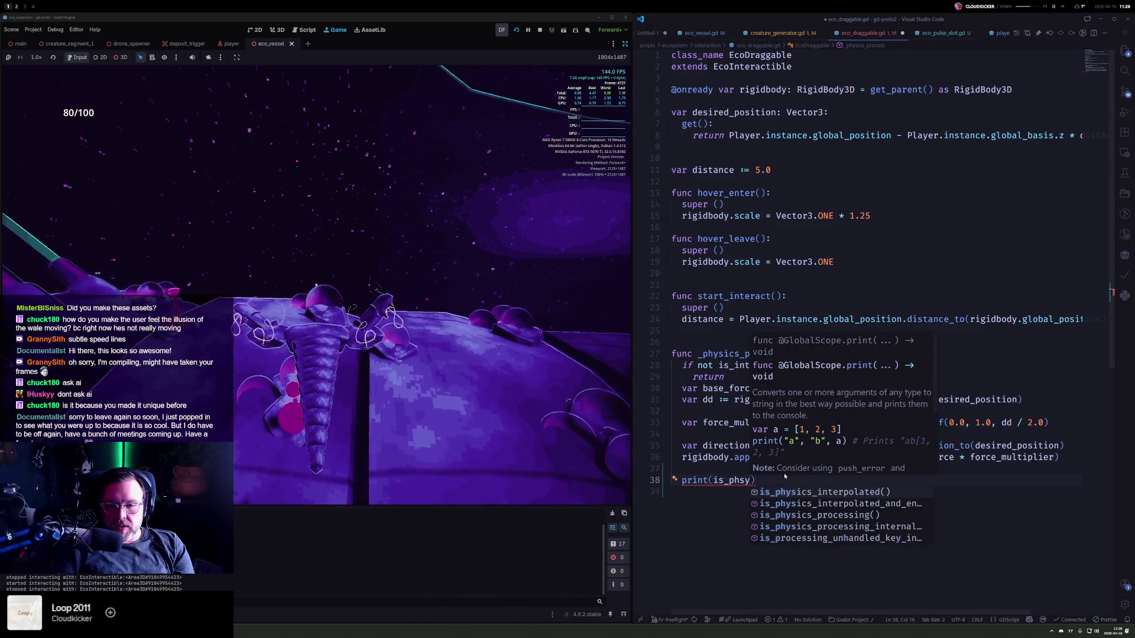
key(Down)
key(Down)
key(Return)
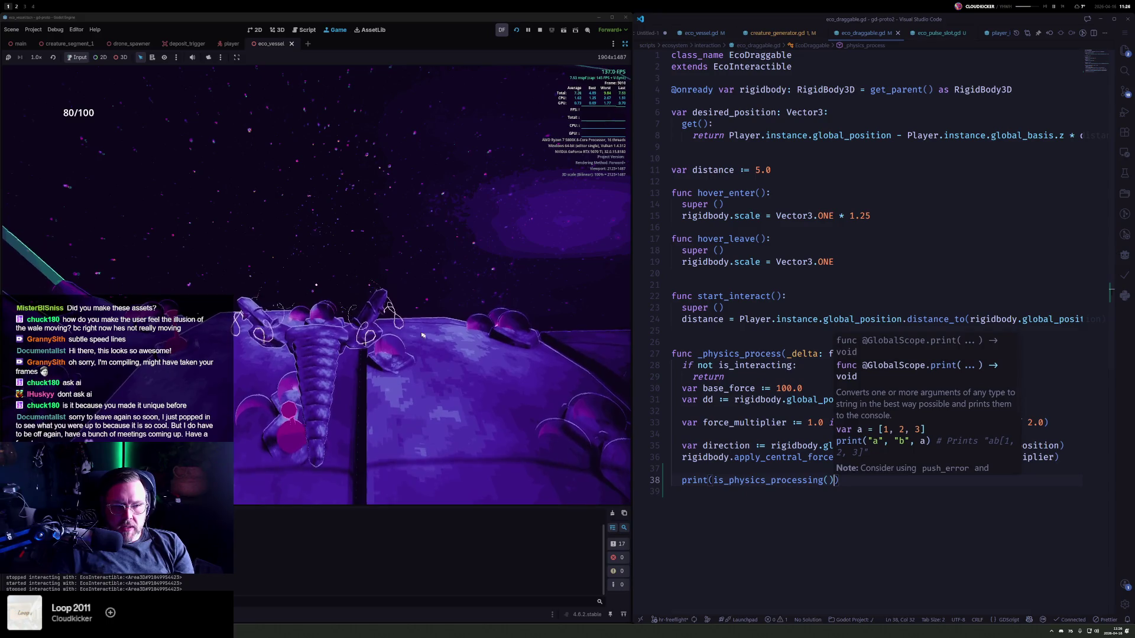
- Grab and release the creature in the running game to check the output
click(422, 335)
click(315, 285)
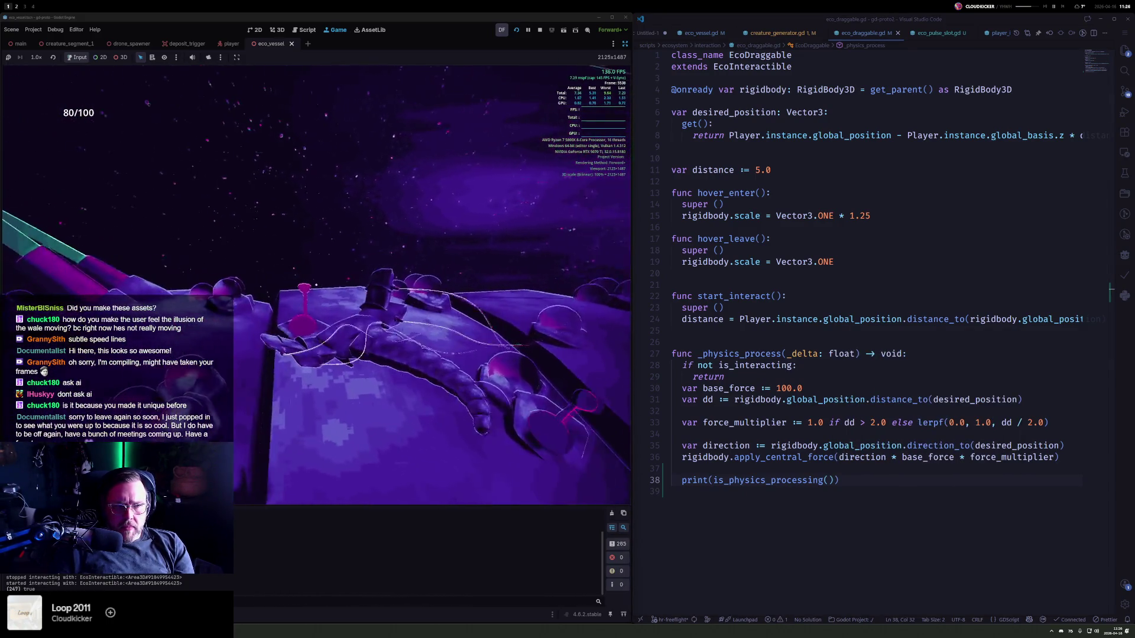
click(316, 284)
click(315, 285)
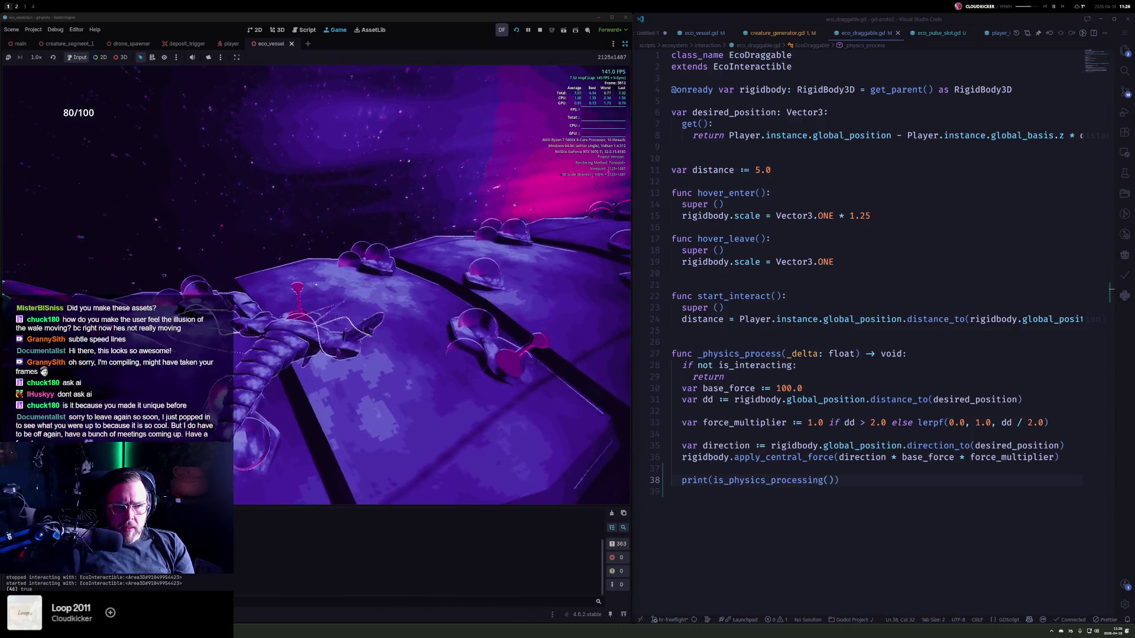
- Change the debug print to print(rigidbody.linear_velocity) and save
click(713, 480)
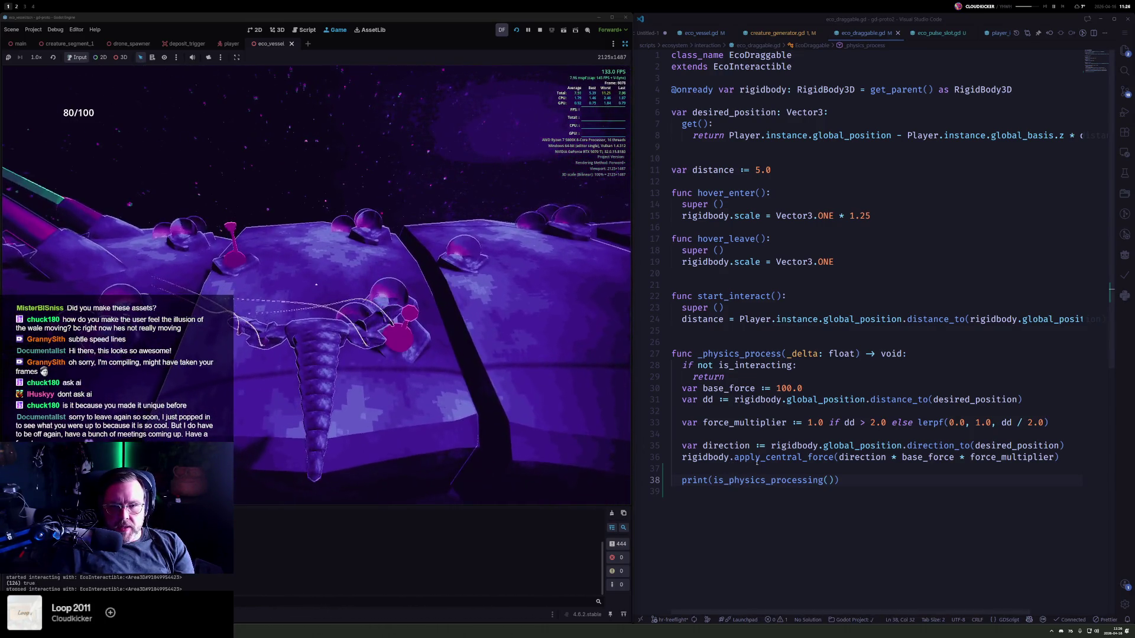
text(rigidbody.)
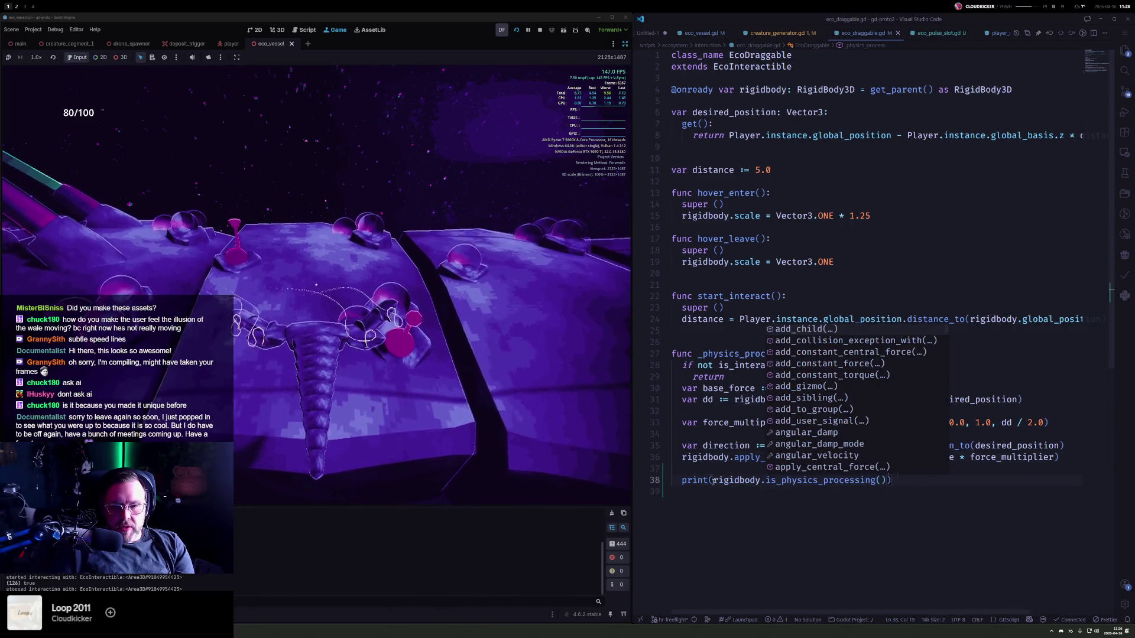
key(ctrl+s)
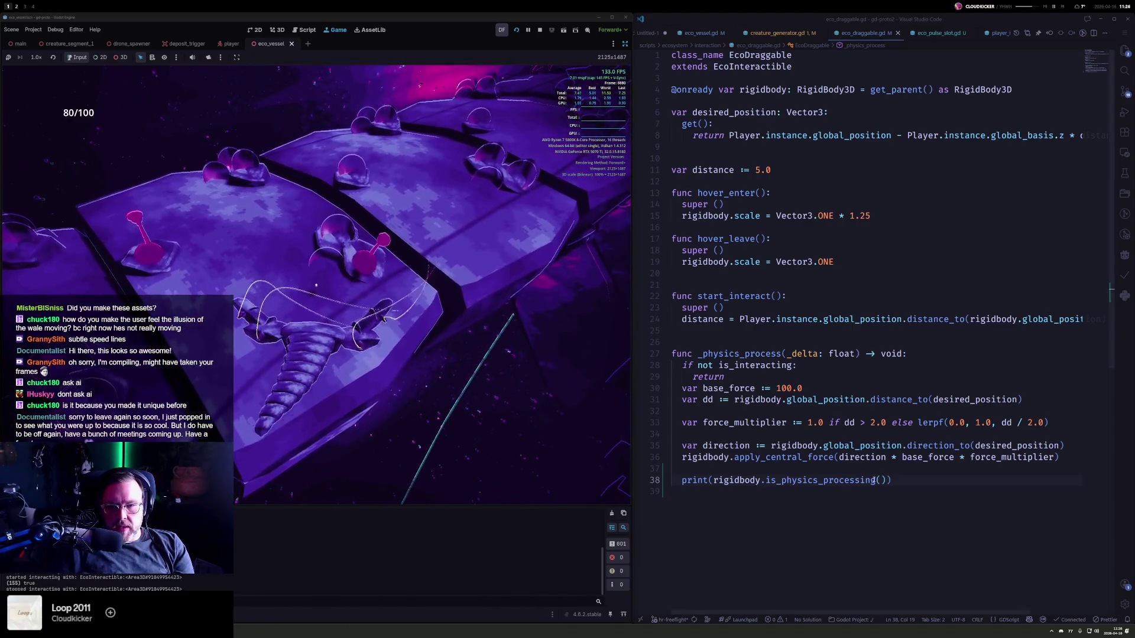
click(901, 478)
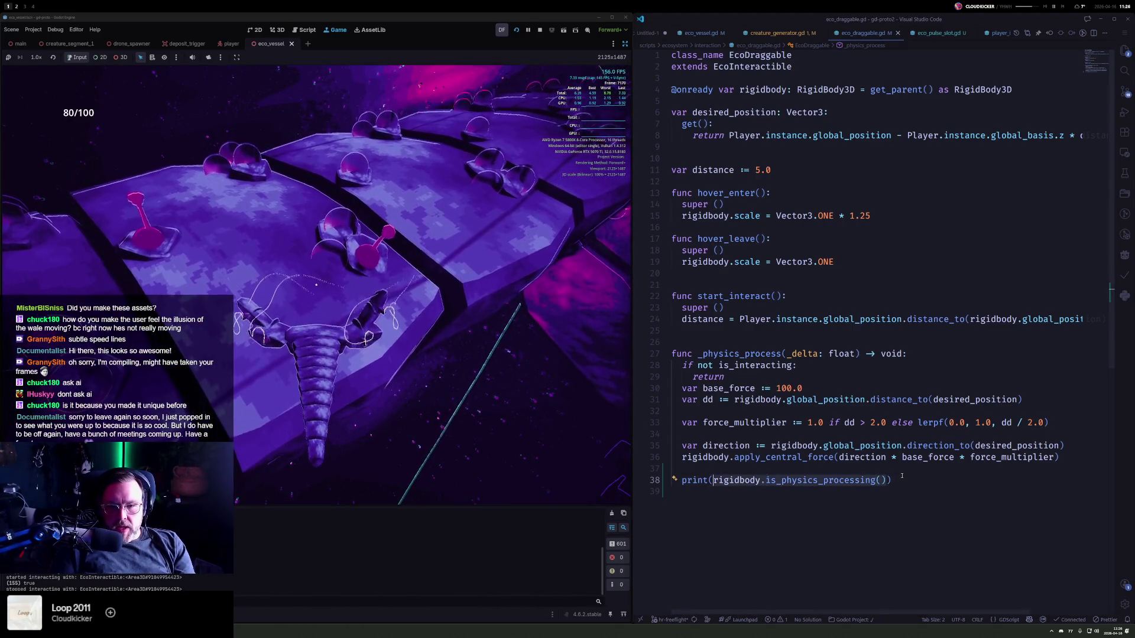
key(ctrl+BackSpace)
key(ctrl+BackSpace)
key(ctrl+BackSpace)
text(line)
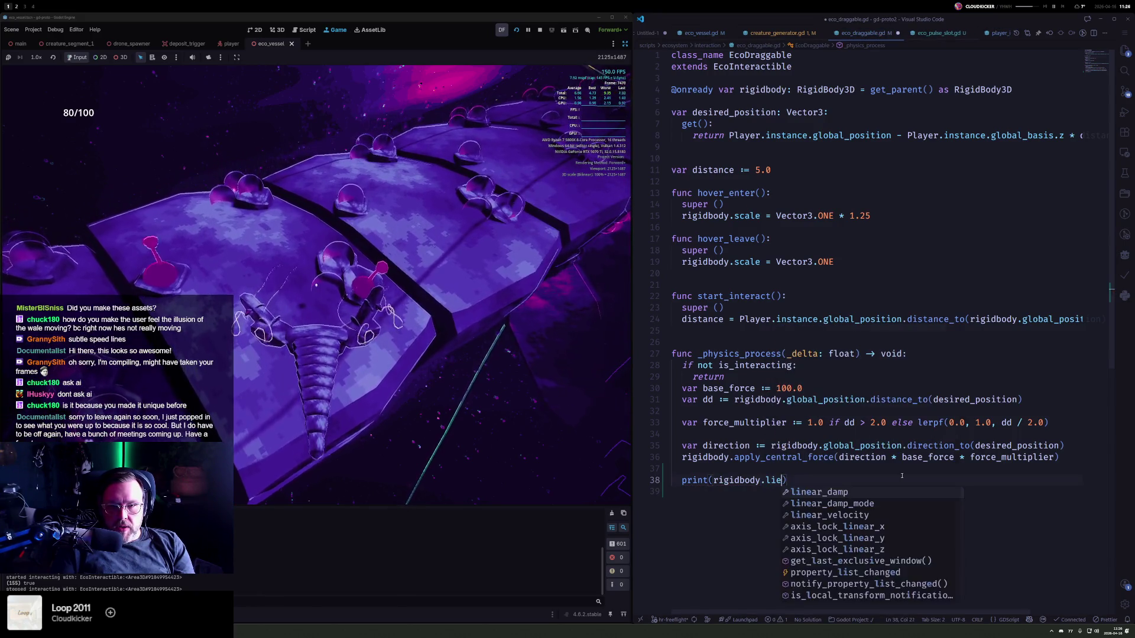
key(Down)
key(Down)
key(Return)
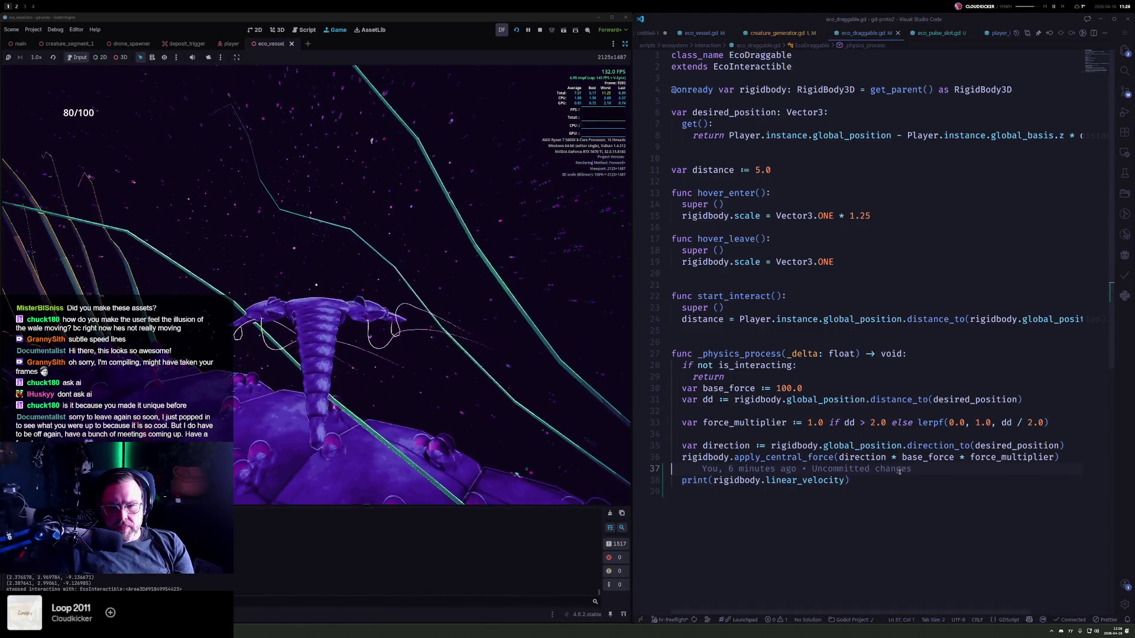
- Delete the debug print line and return the caret after the early return
key(shift+Up)
key(BackSpace)
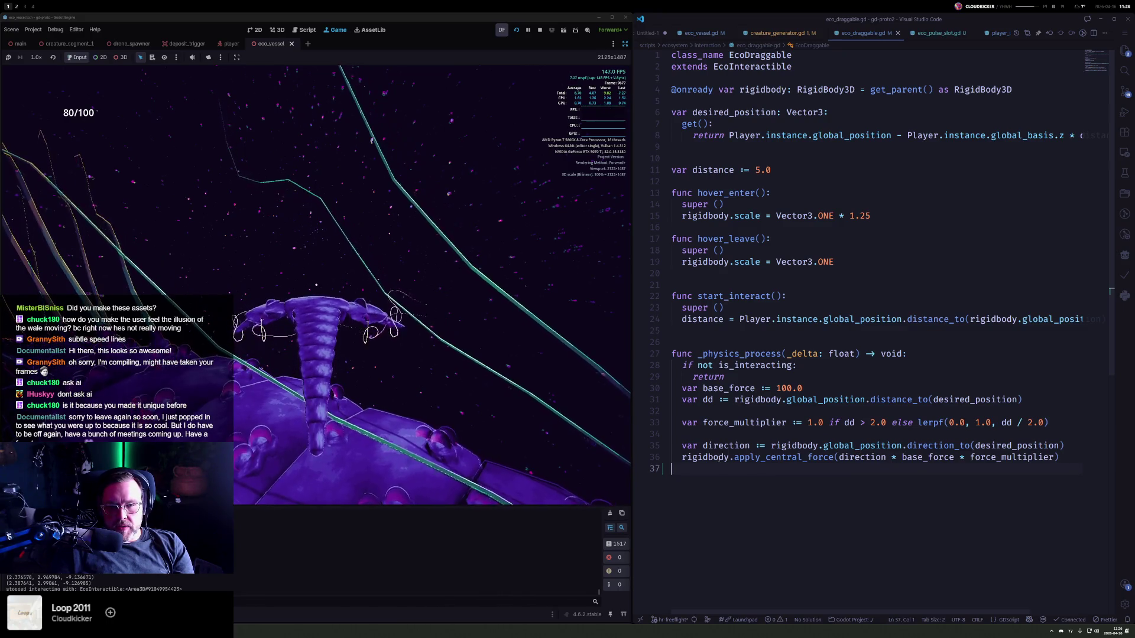
double_click(766, 354)
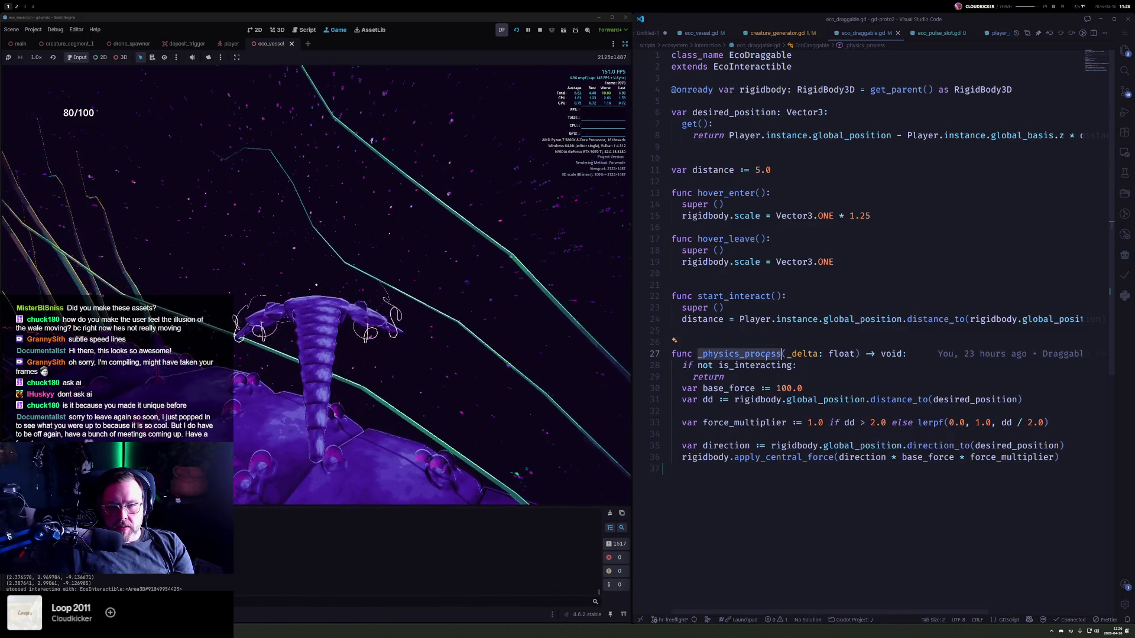
click(748, 378)
- Add a blank line after the return, go to line 161 of creature_generator.gd, and stop the game
key(Return)
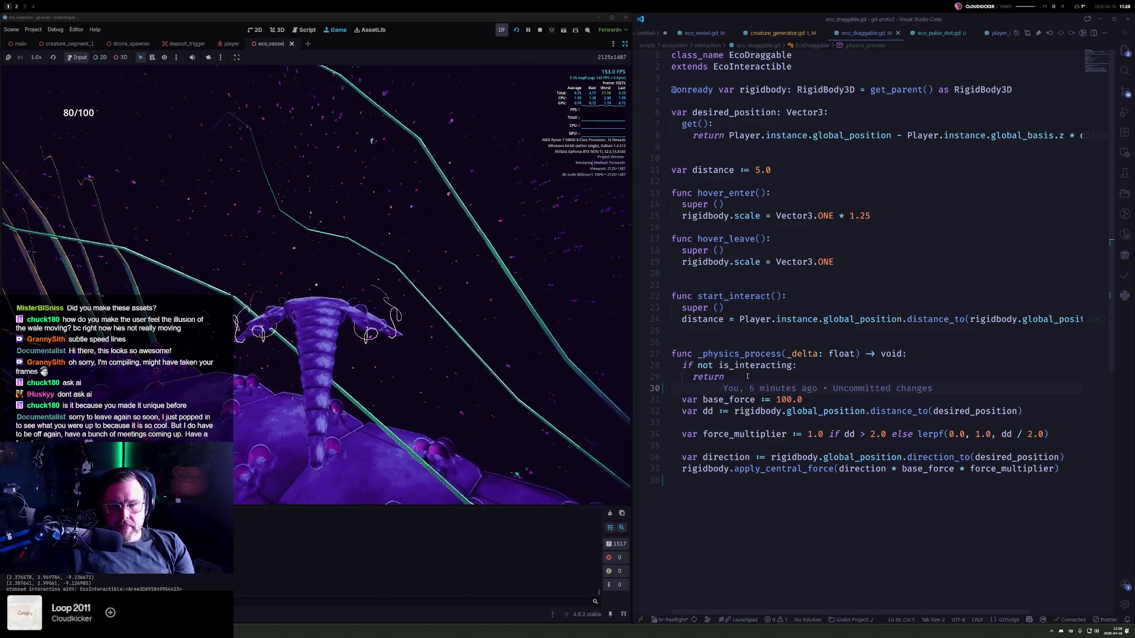
click(759, 34)
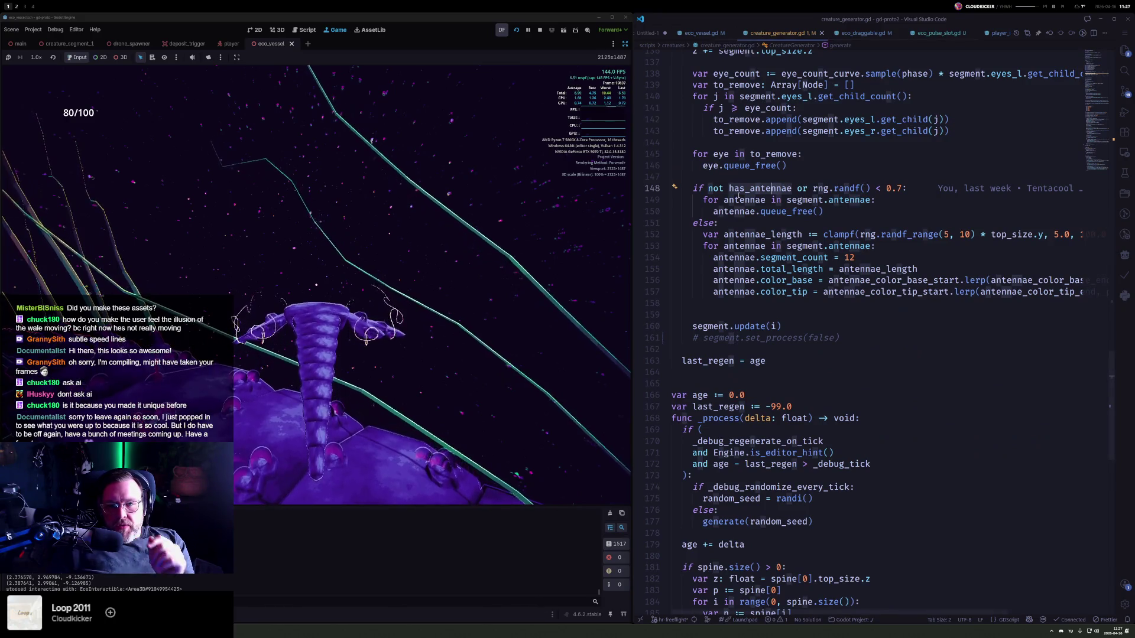
click(702, 337)
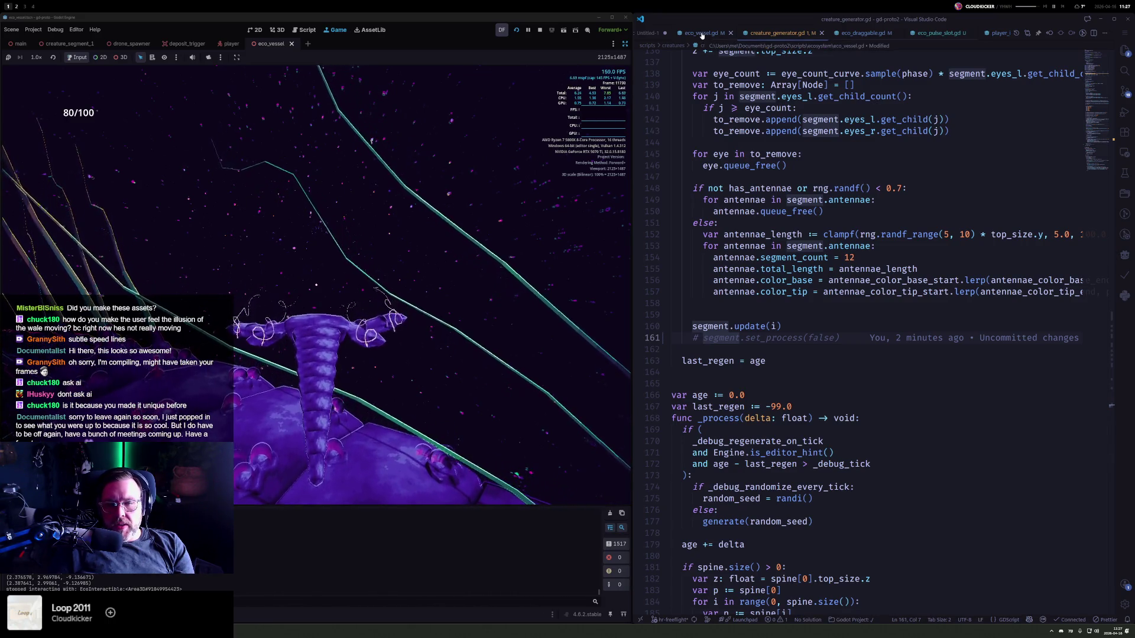
click(539, 30)
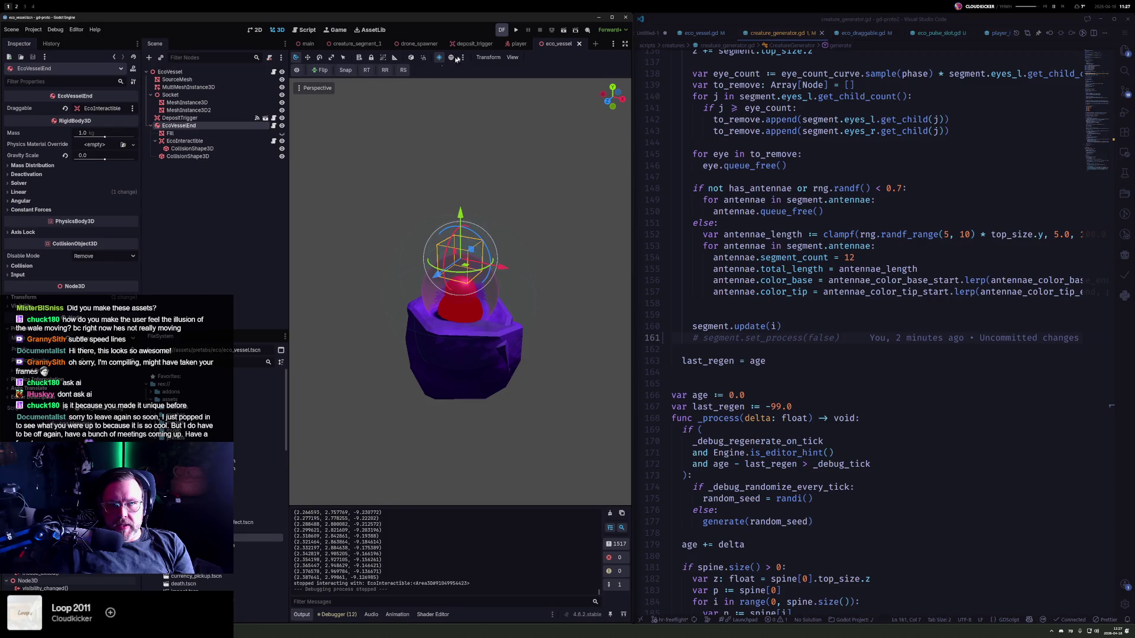
click(357, 43)
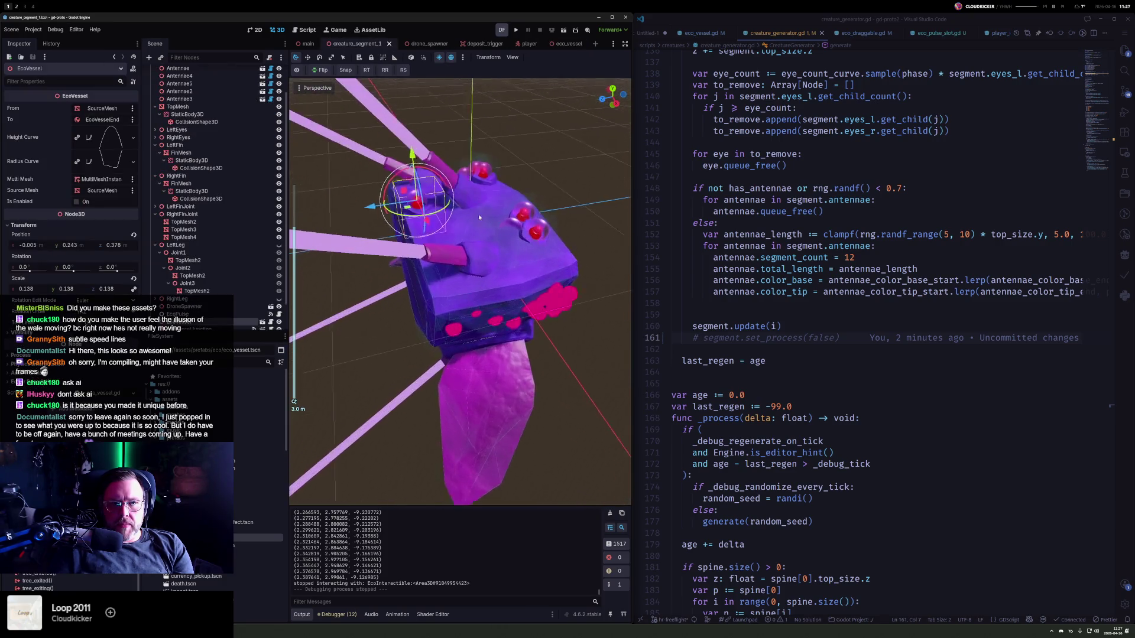
- Collapse the children of TopMesh, LeftFin, RightFin, RightFinJoint and LeftLeg under Top
drag(502, 188, 285, 251)
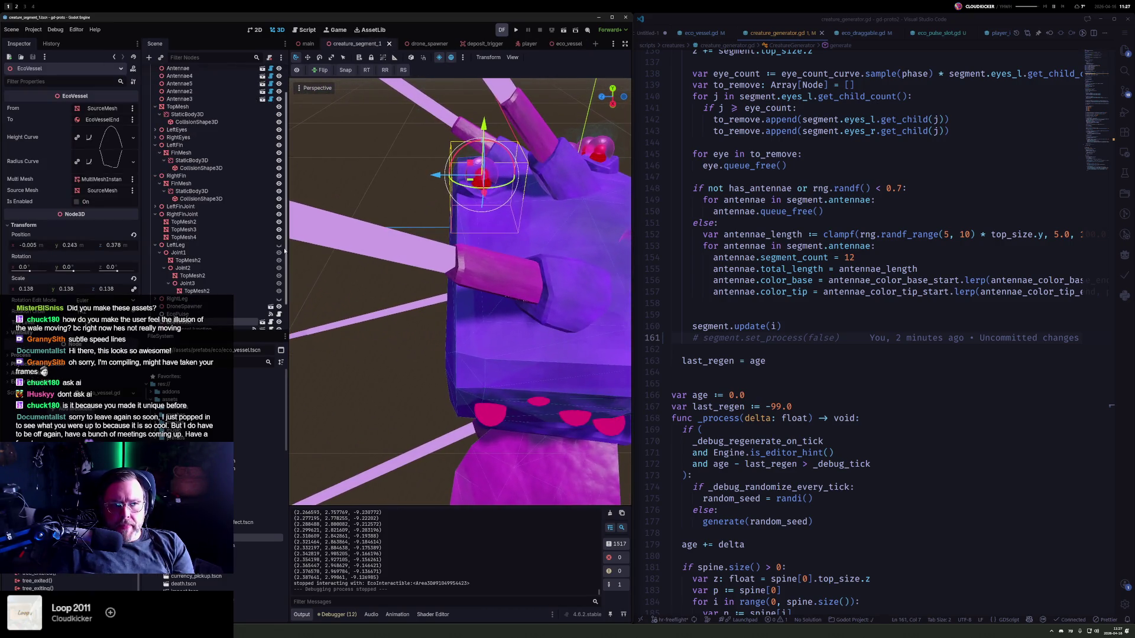
scroll(207, 289, up, 2)
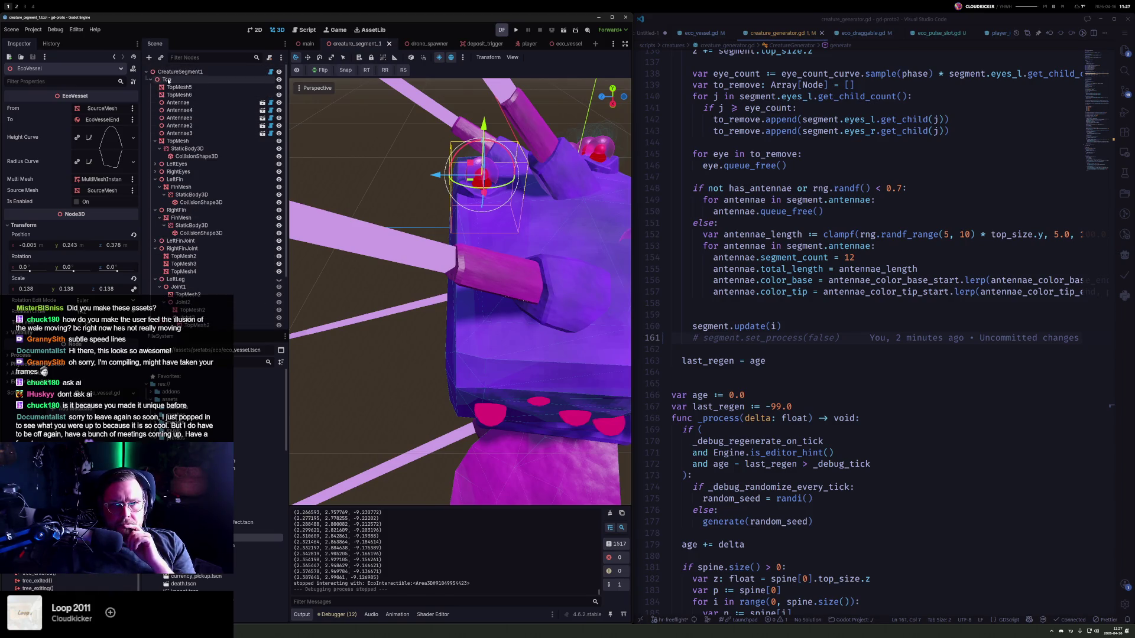
click(166, 80)
click(154, 141)
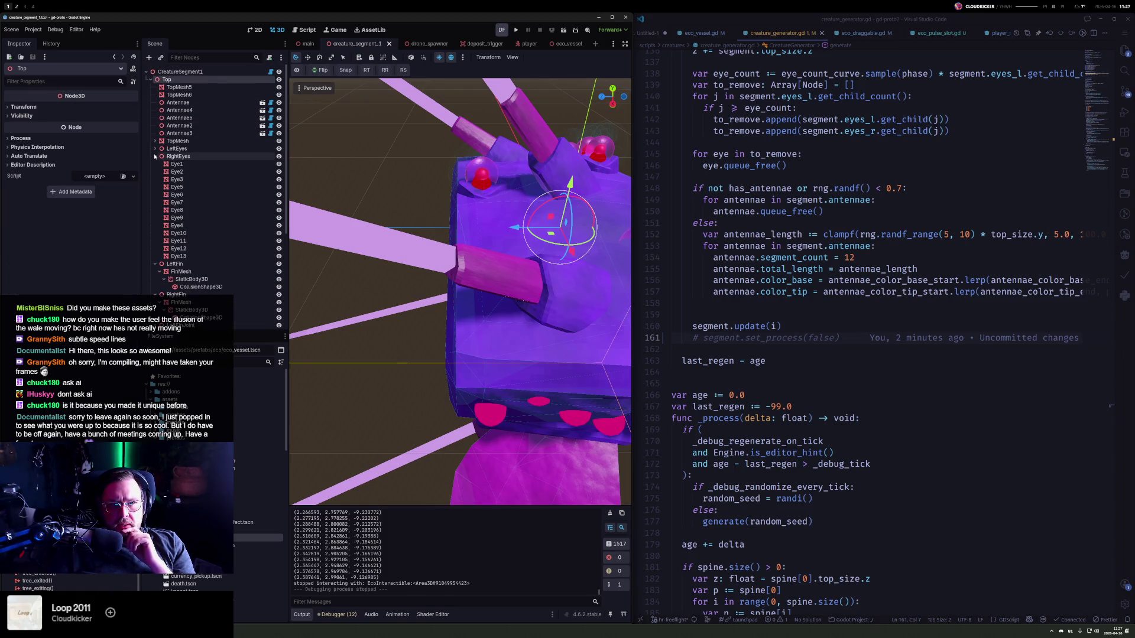
click(155, 164)
click(154, 172)
click(154, 187)
click(154, 194)
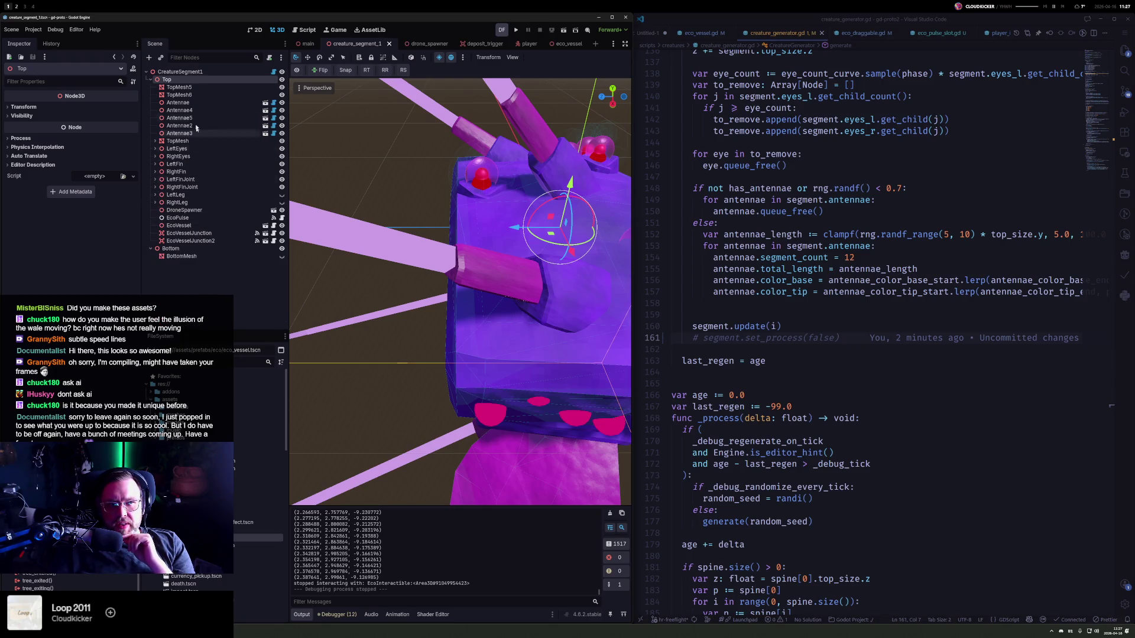
- Reparent EcoPulse, EcoVessel and both EcoVesselJunctions under CreatureSegment1, then run the game
click(177, 218)
key(shift+Down)
key(shift+Down)
key(shift+Down)
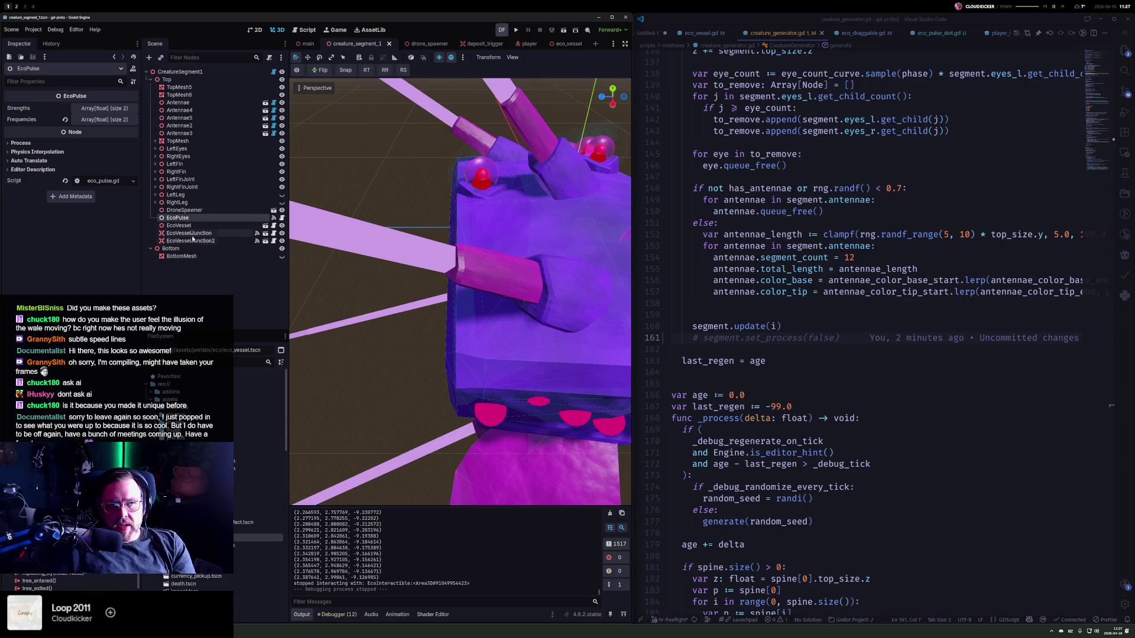
mouse_move(188, 222)
mouse_down()
mouse_move(228, 77)
mouse_move(233, 89)
mouse_up()
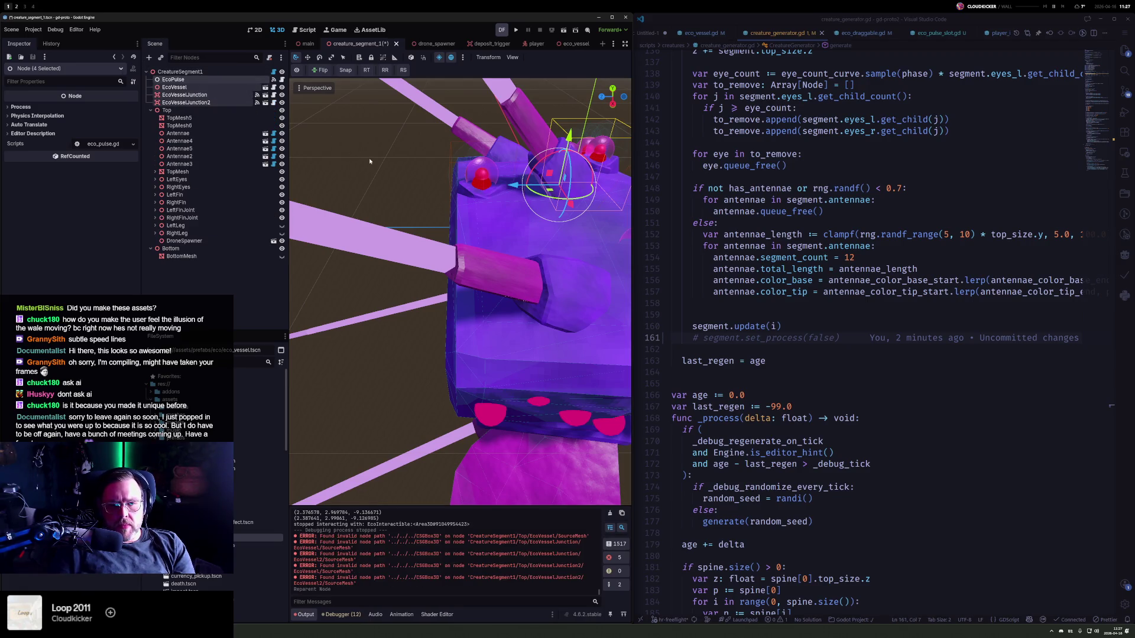
mouse_move(381, 169)
mouse_down()
mouse_move(520, 234)
mouse_move(473, 236)
mouse_move(464, 155)
mouse_up()
click(522, 31)
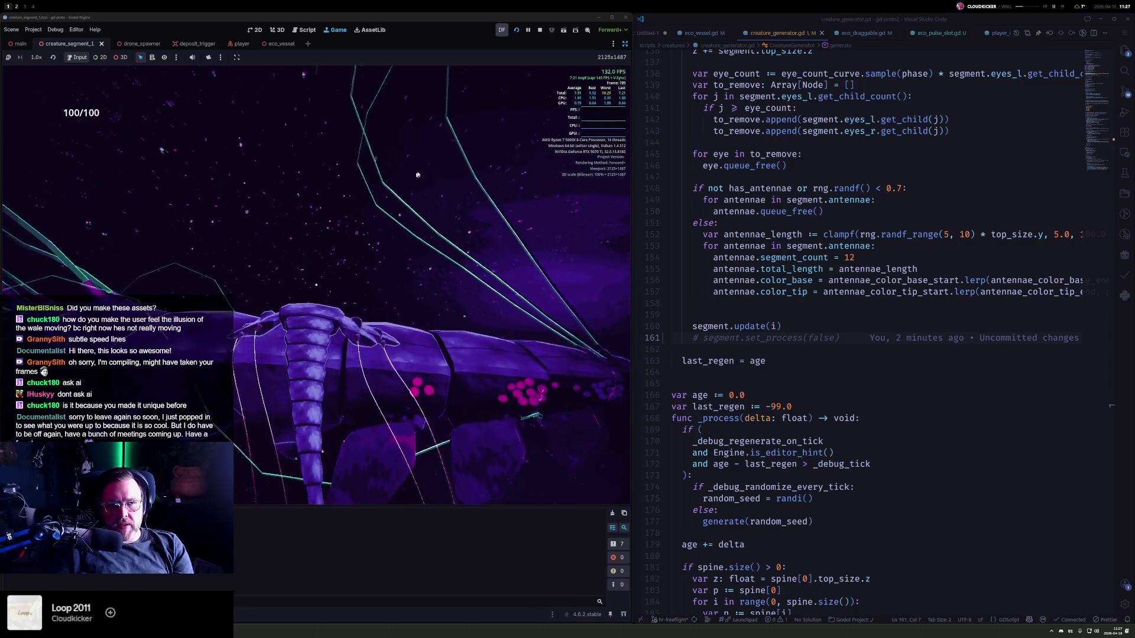
- Stop the game, undo the reparent, make the four Eco nodes Top's first children, and rerun
key(F8)
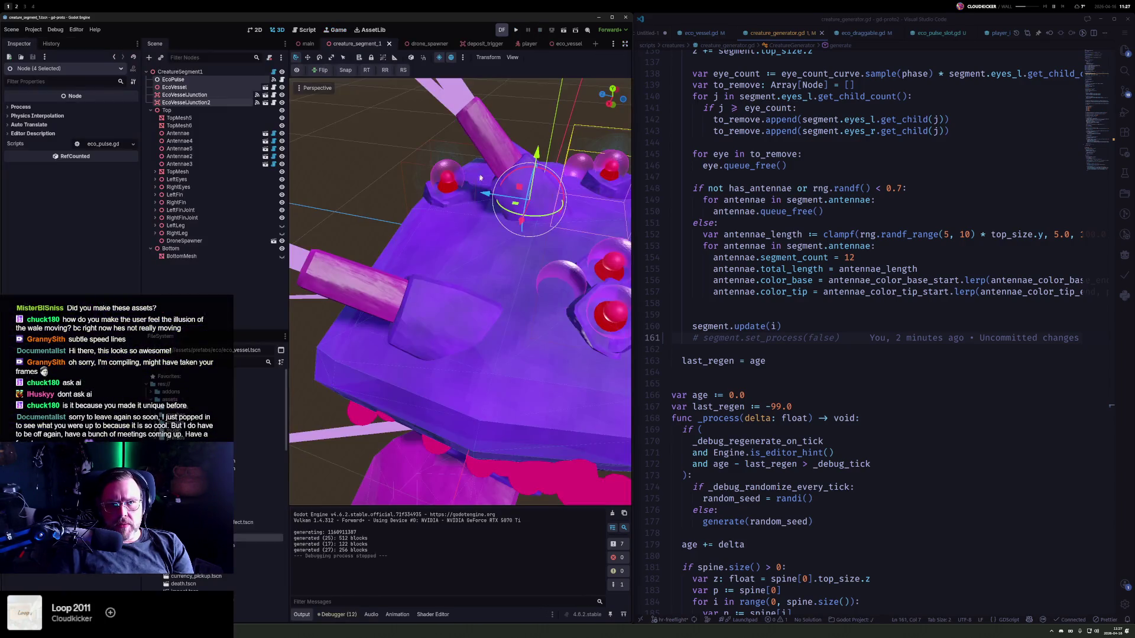
key(ctrl+z)
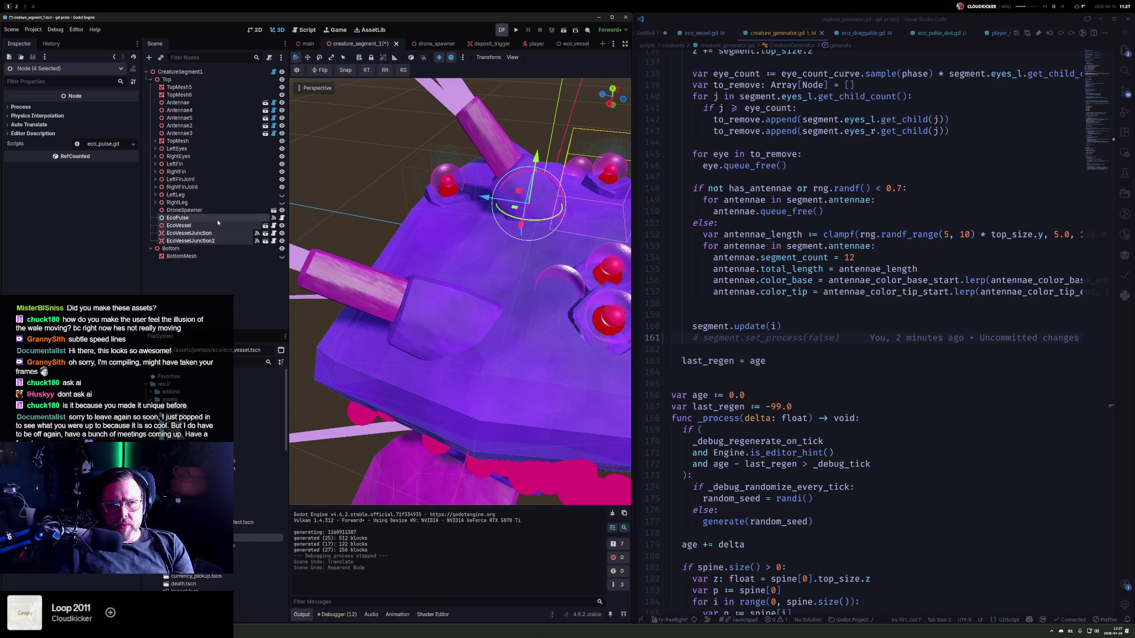
mouse_move(165, 218)
mouse_down()
mouse_move(236, 88)
mouse_move(260, 86)
mouse_up()
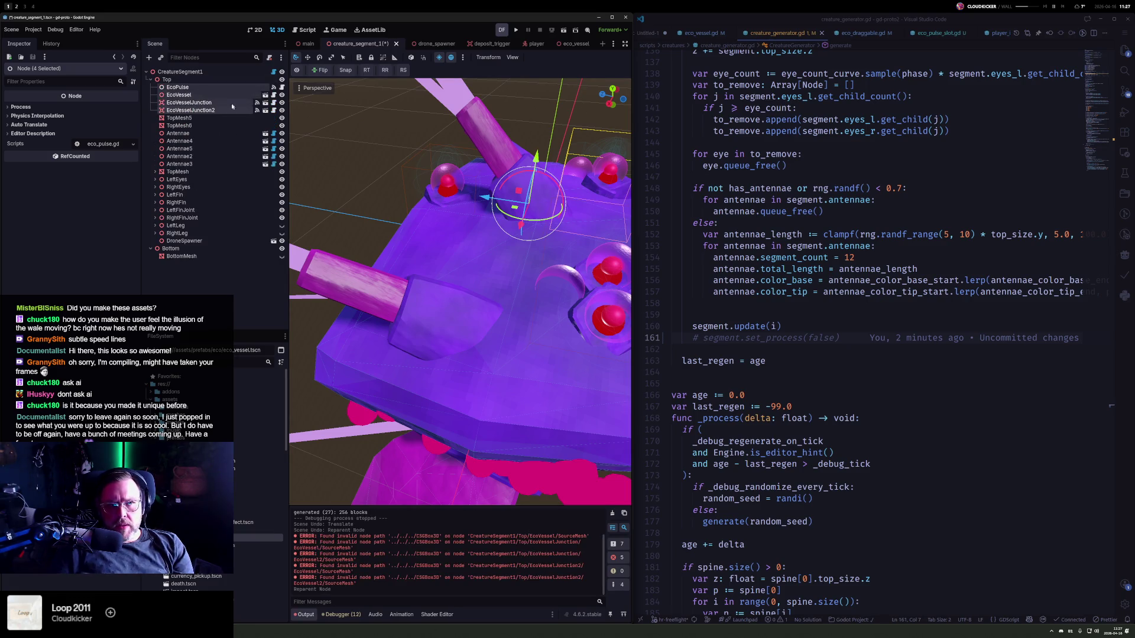
click(172, 81)
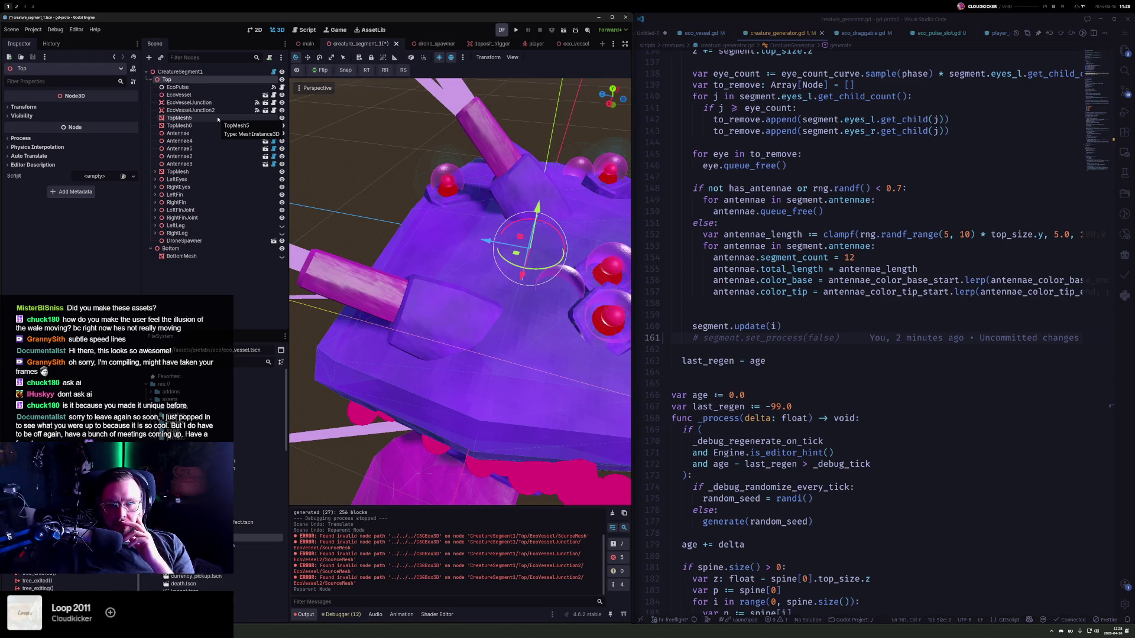
click(517, 31)
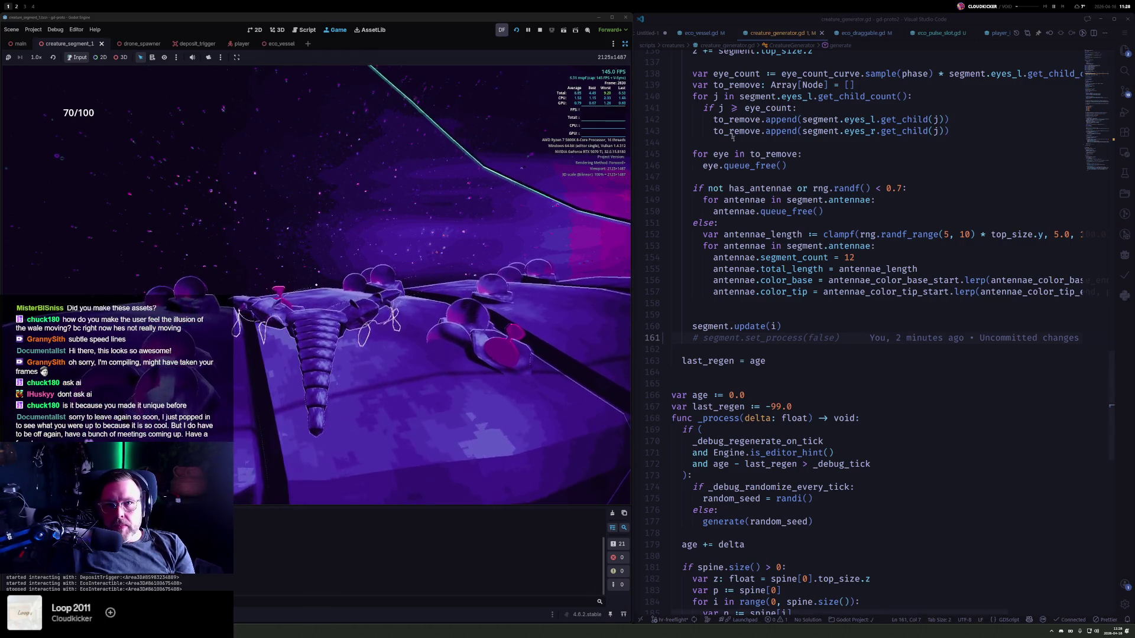
- Open eco_draggable.gd, add and save a test print("asdf") line, then remove it
click(816, 158)
key(ctrl+p)
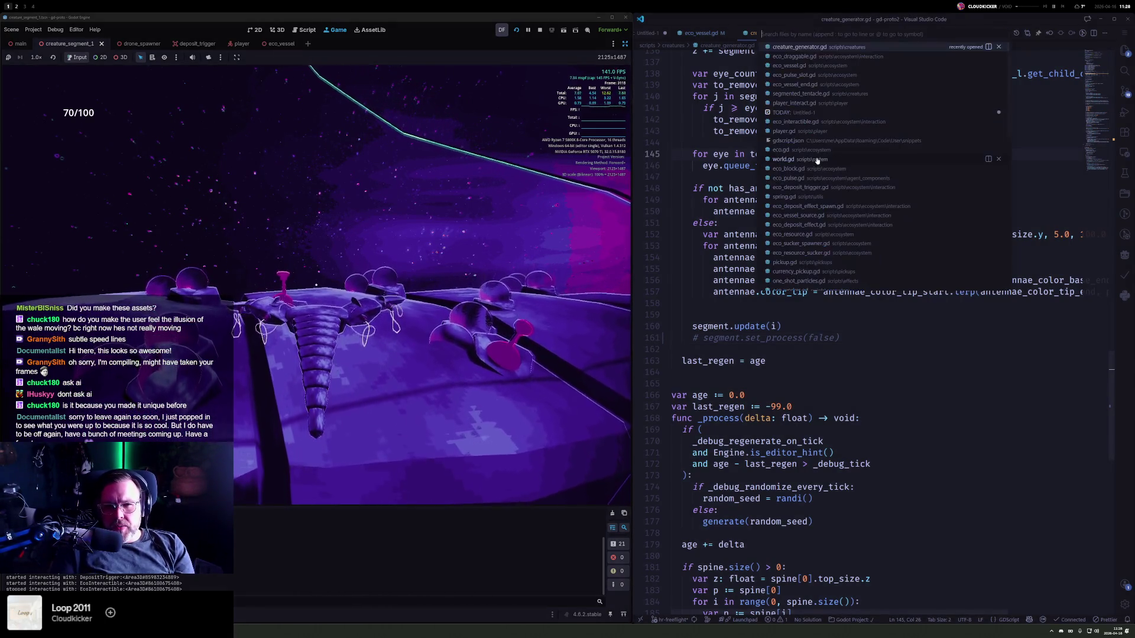
key(Down)
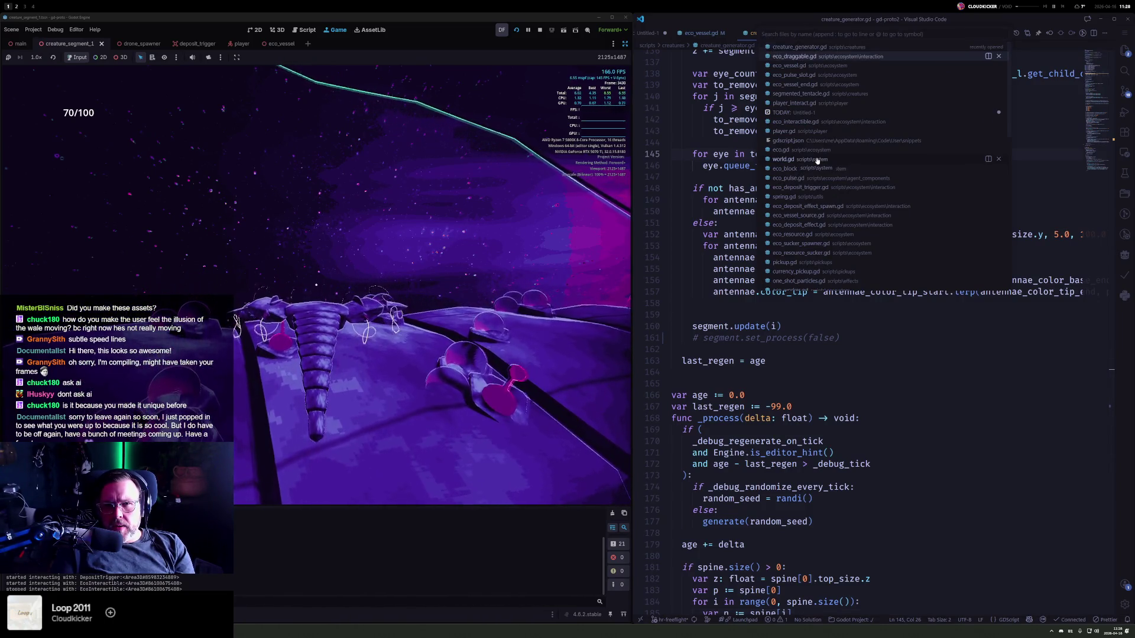
key(Return)
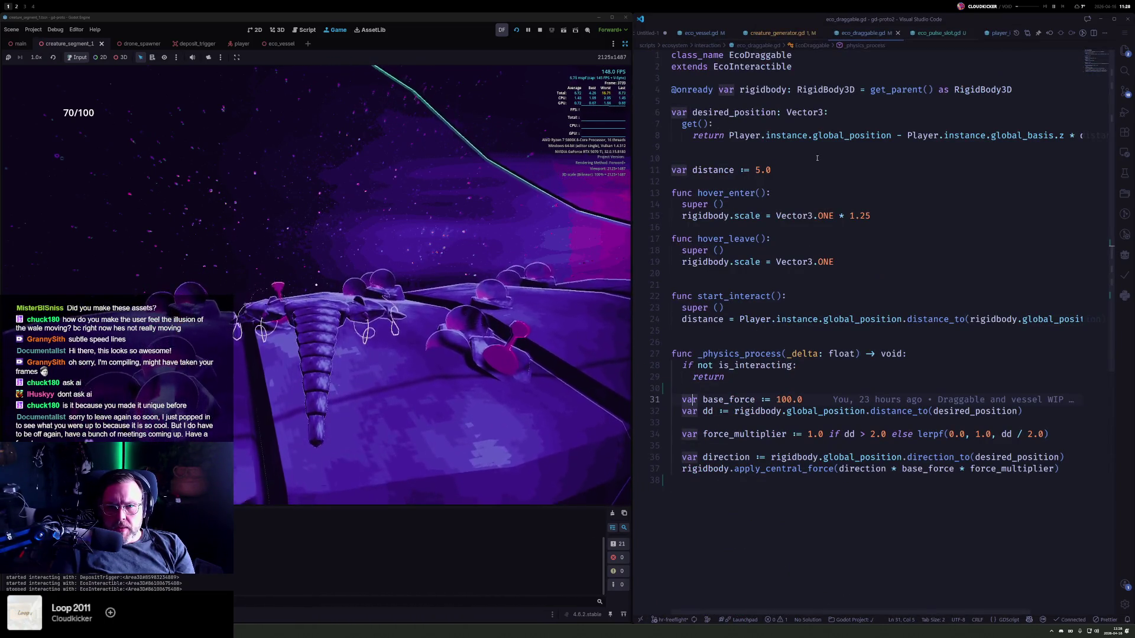
key(Up)
key(Up)
key(Up)
key(Down)
key(Down)
key(Down)
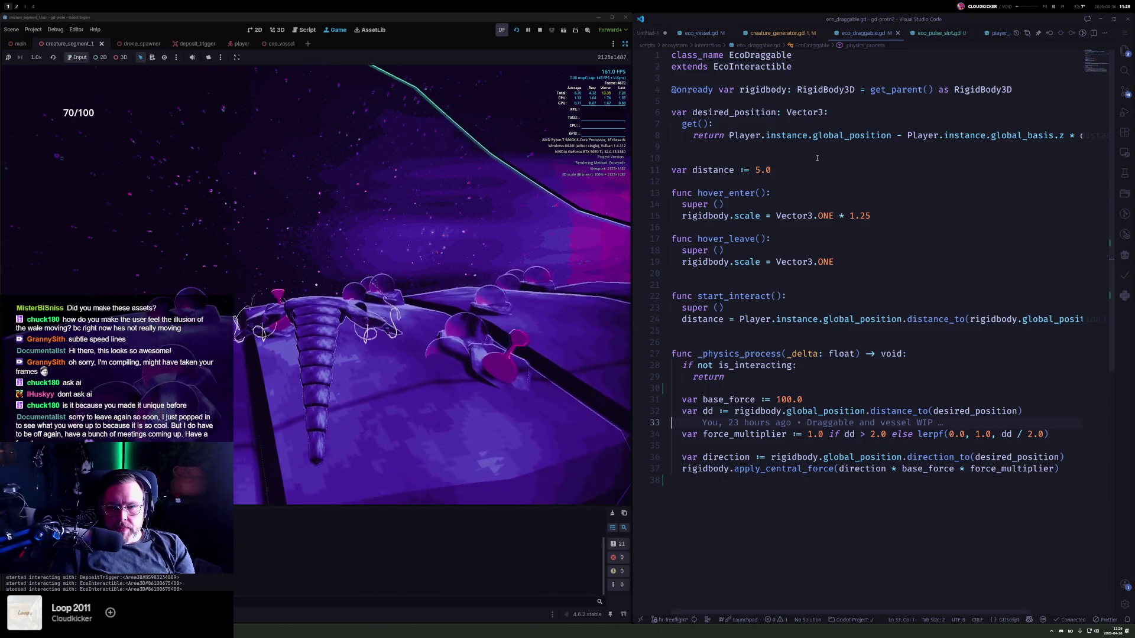
key(Up)
key(Up)
key(Up)
key(ctrl+Right)
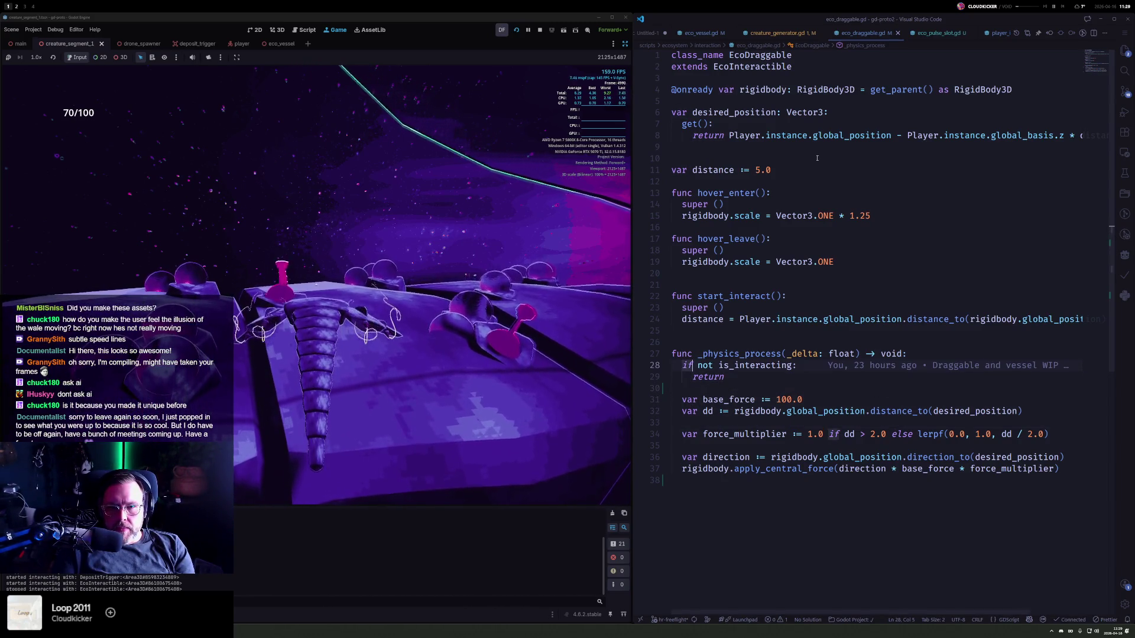
key(ctrl+shift+Return)
text(print("asdf)
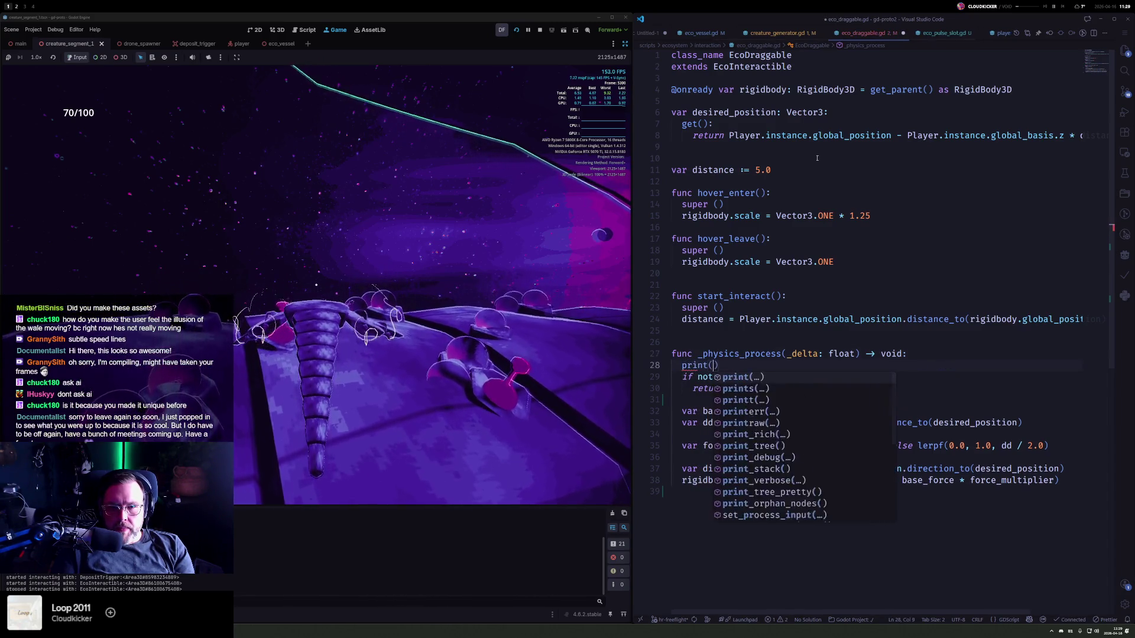
key(ctrl+s)
key(ctrl+shift+k)
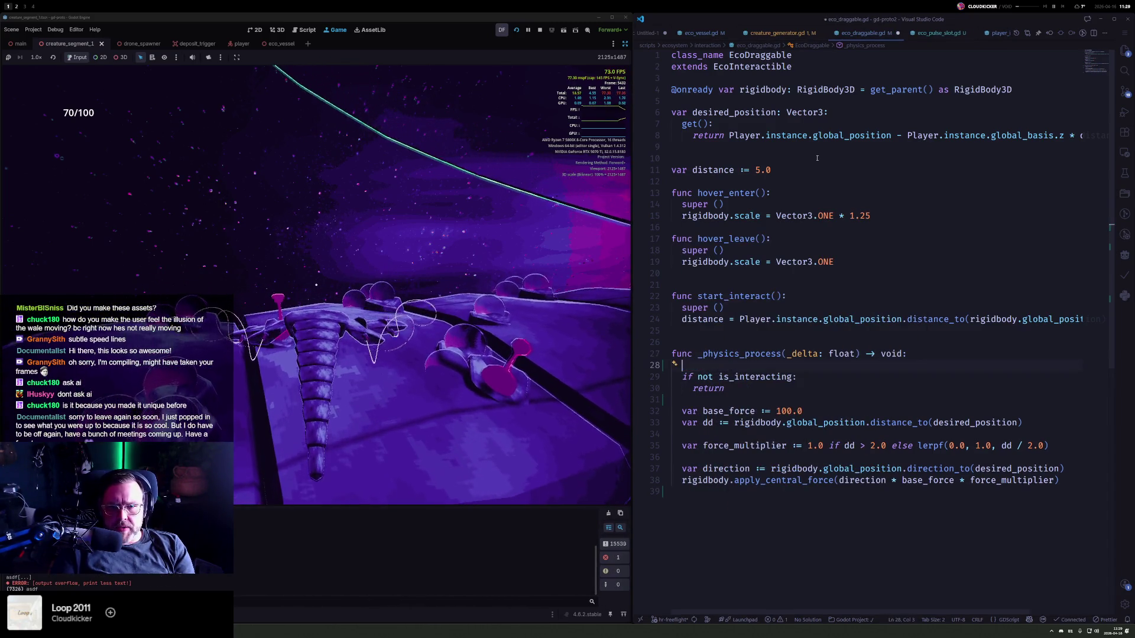
key(ctrl+s)
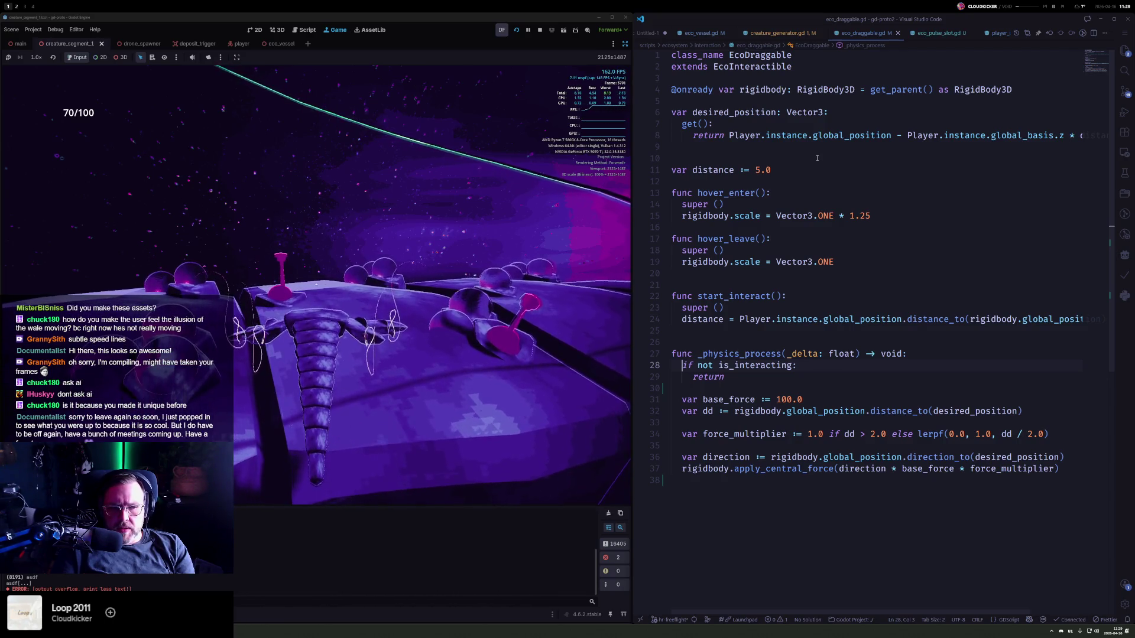
- Add print("force_multiplier: ", force_multiplier) below the force_multiplier line and save
key(Down)
key(Down)
key(Down)
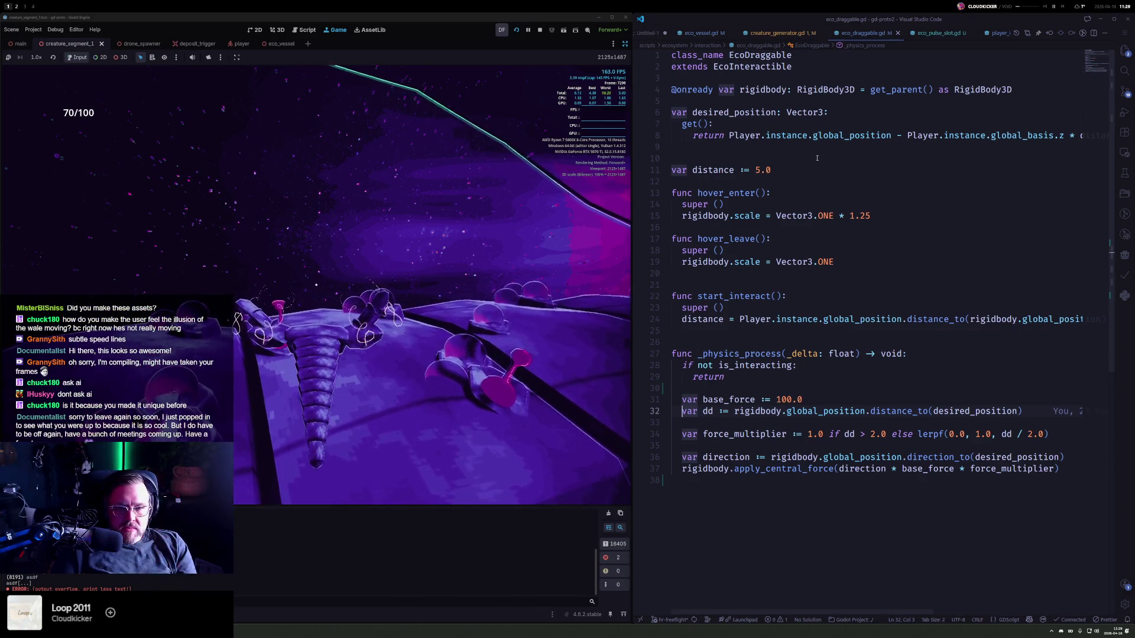
key(Return)
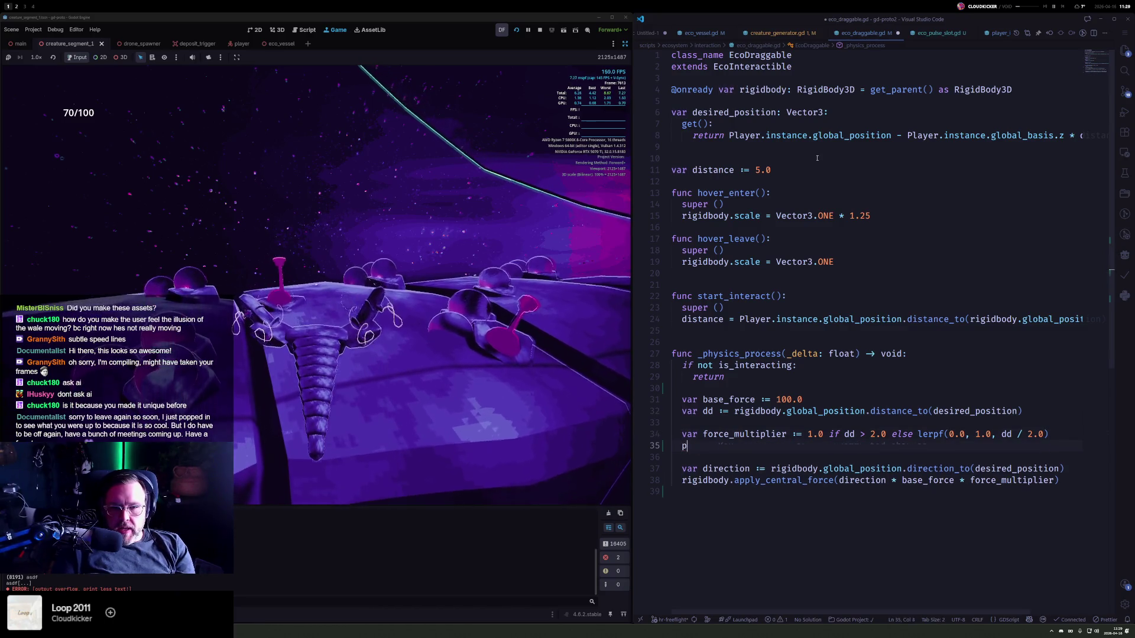
text(print("force_multiplier)
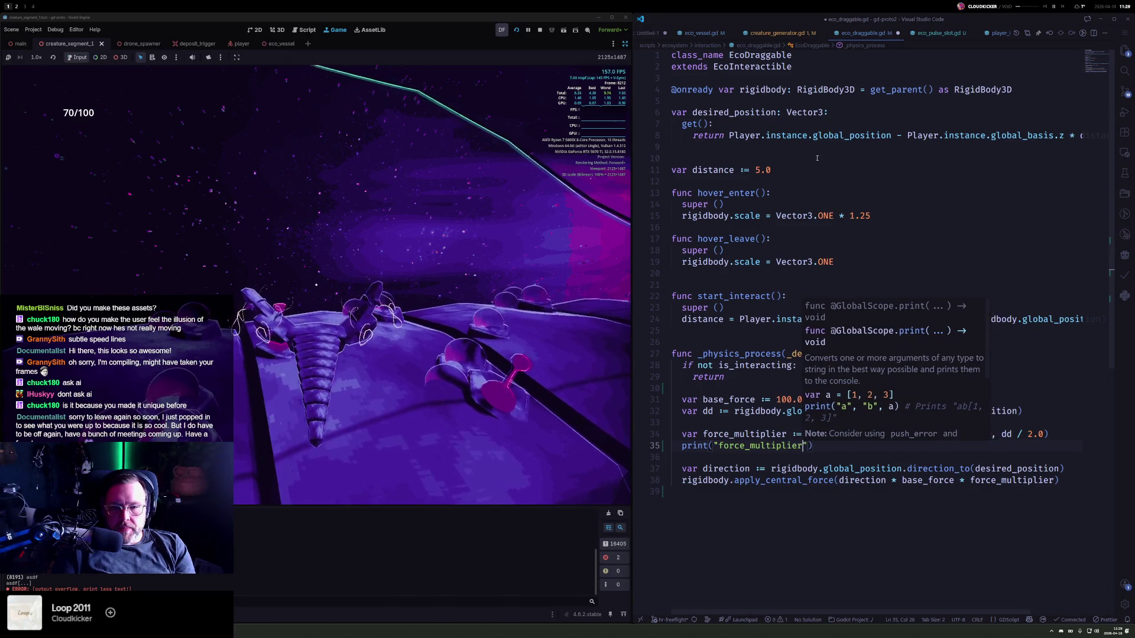
text(", force)
key(Return)
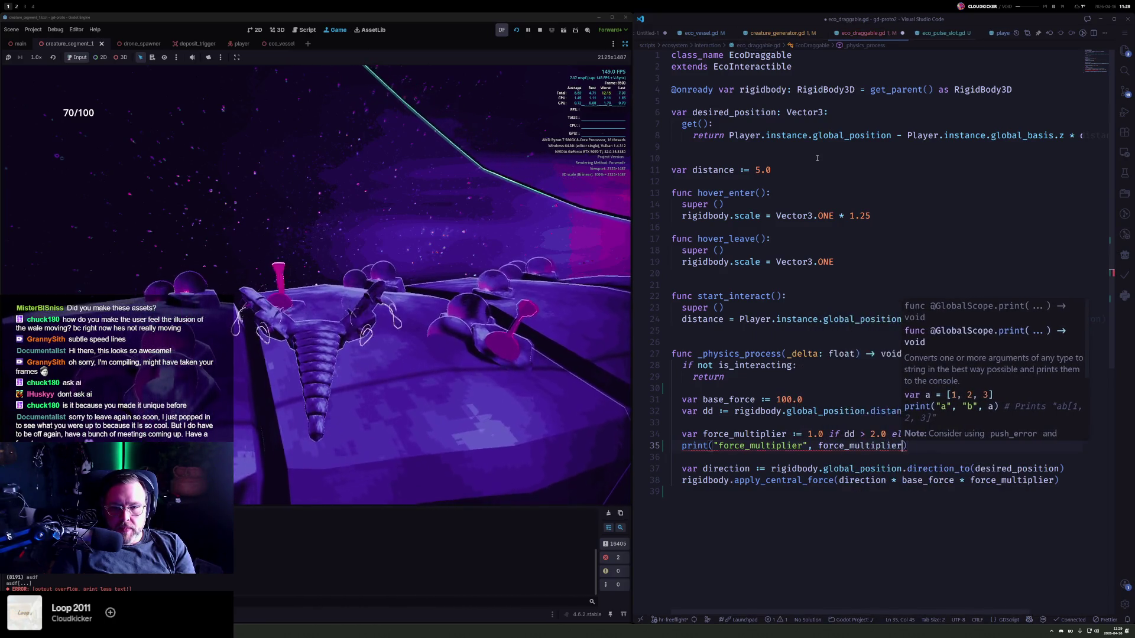
key(ctrl+Left)
key(ctrl+Left)
text(:)
key(ctrl+s)
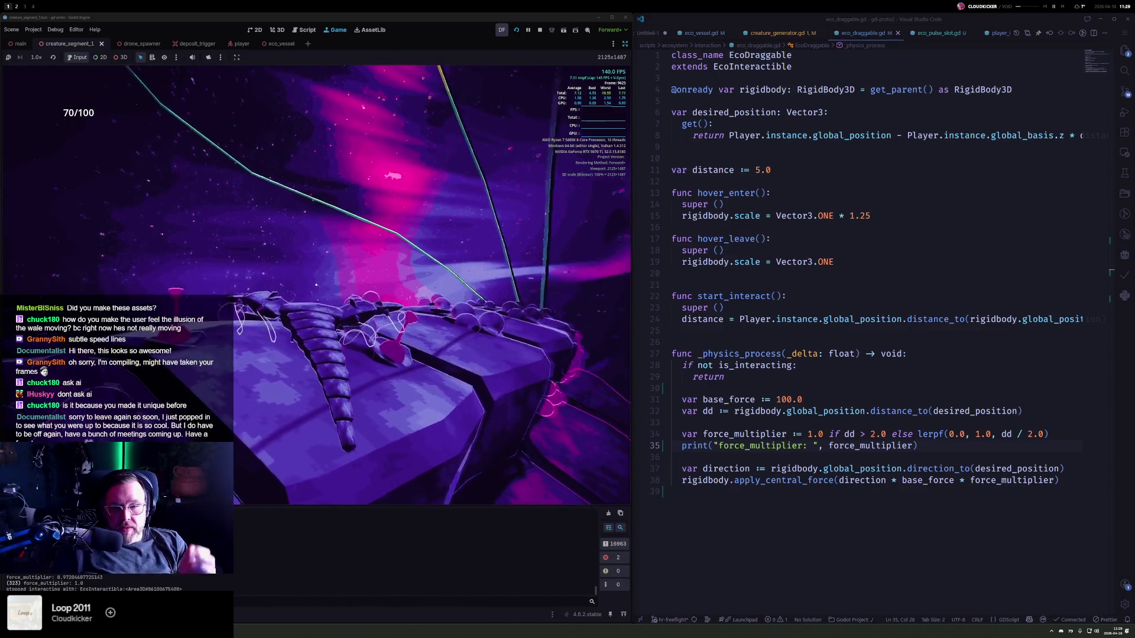
- Open a new line below the print and begin typing DebugDraw3D
click(728, 445)
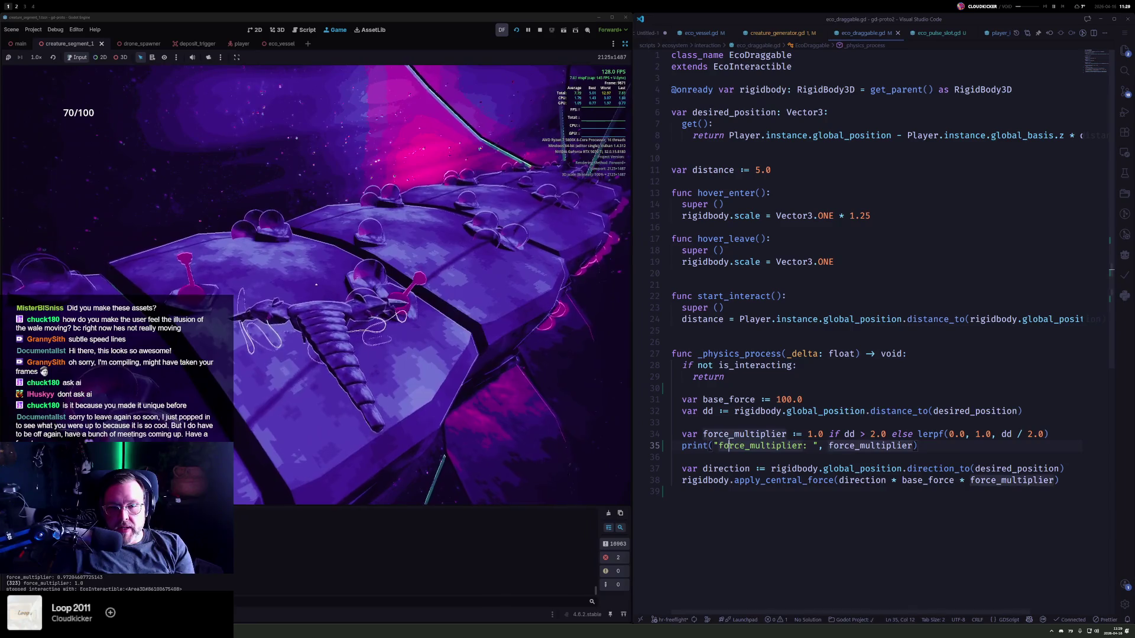
key(Up)
key(Up)
key(Return)
text(d)
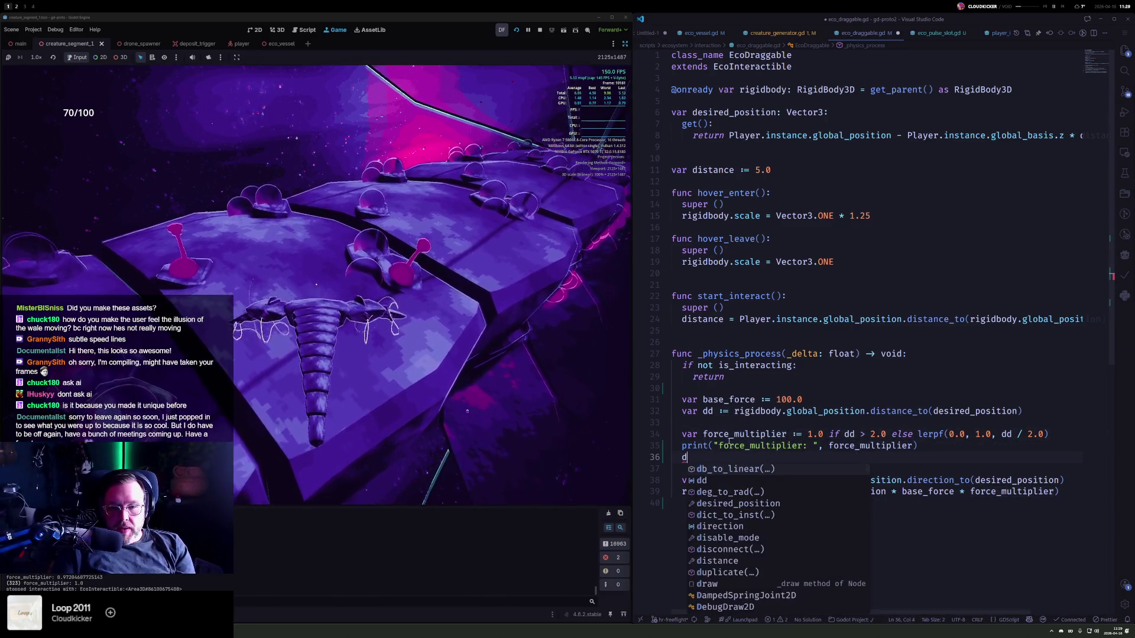
text(ebugd3)
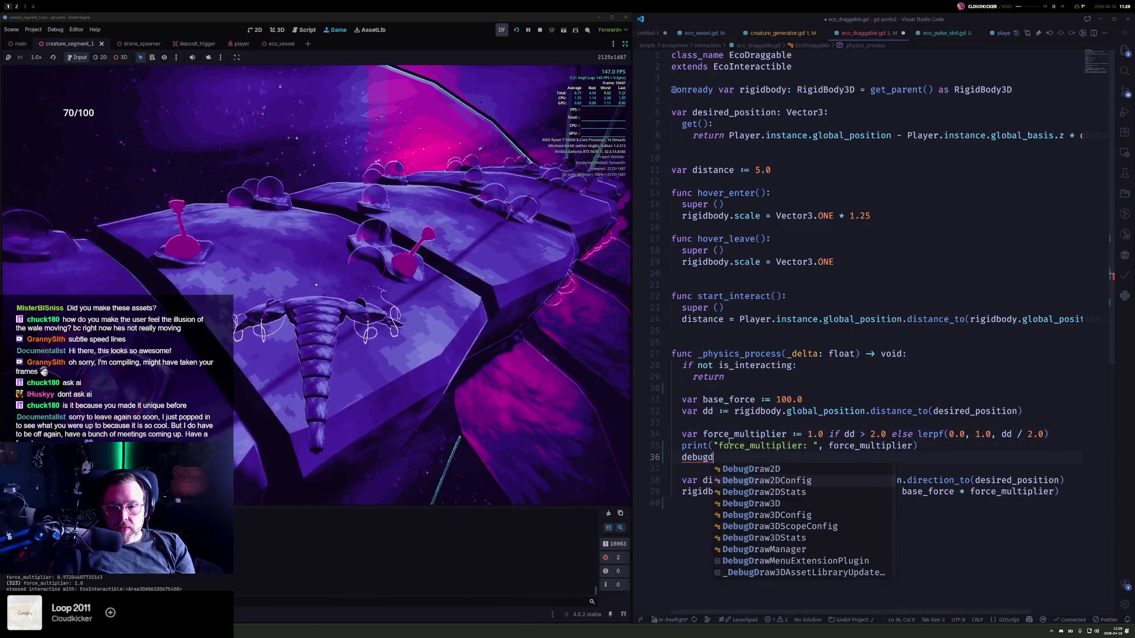
- Complete the line as DebugDraw3D.draw_sphere(global_position)
key(Tab)
text(.draw_sph)
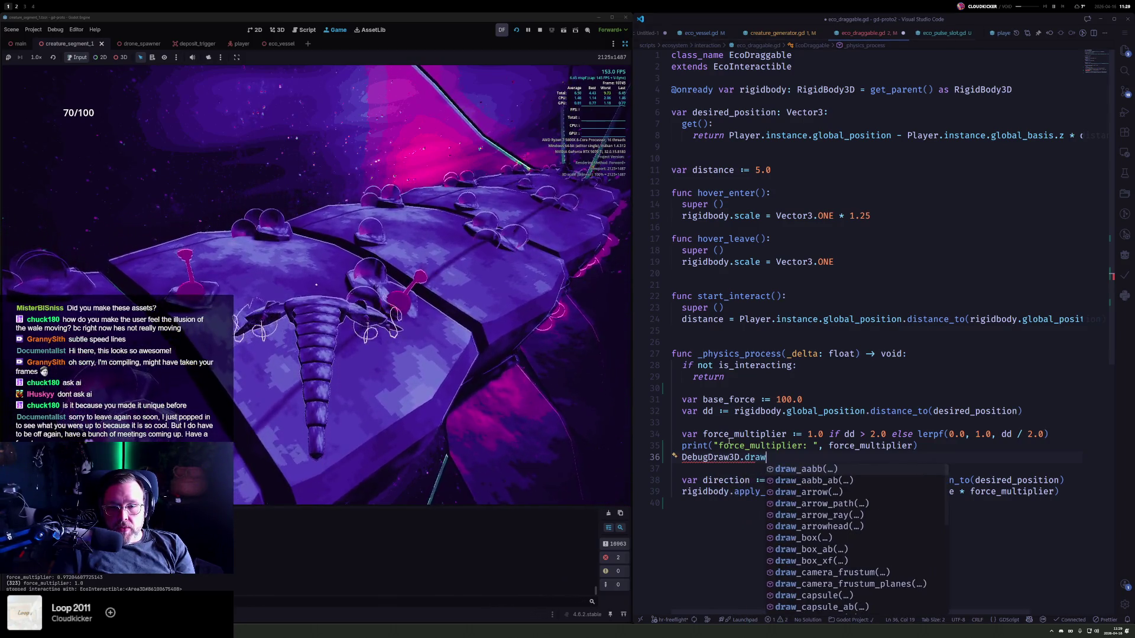
key(Tab)
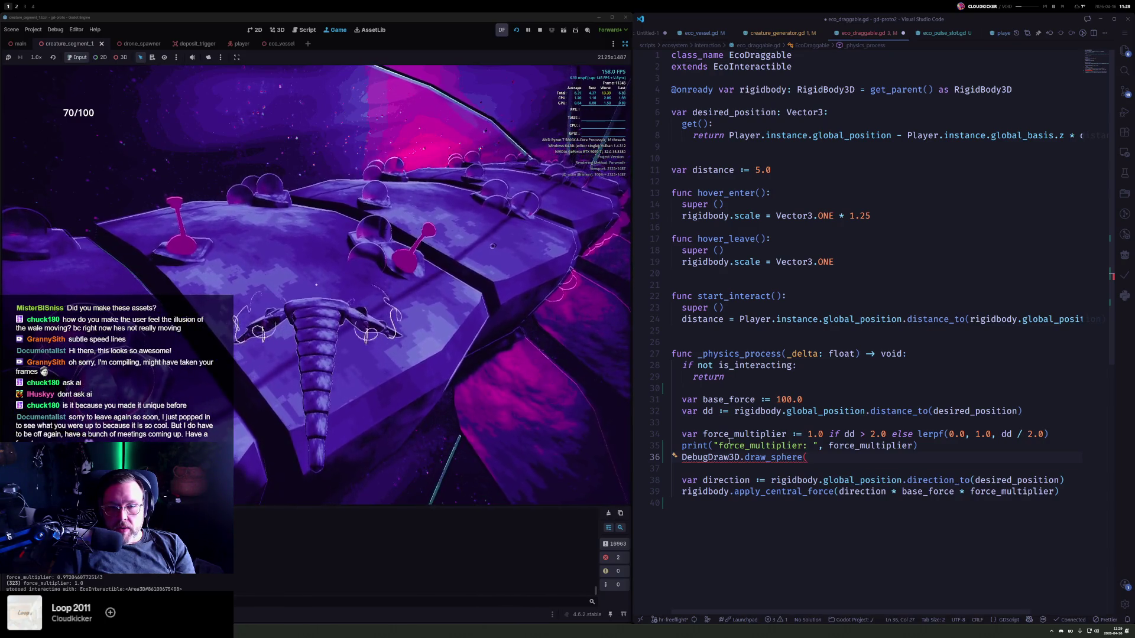
text(glo)
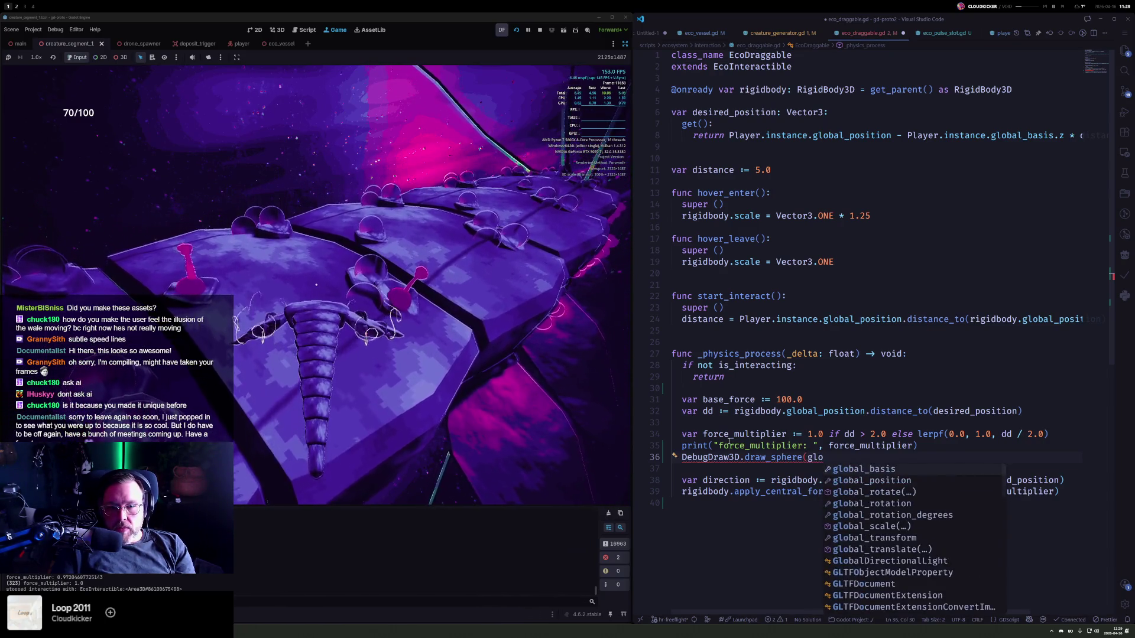
key(Down)
key(Tab)
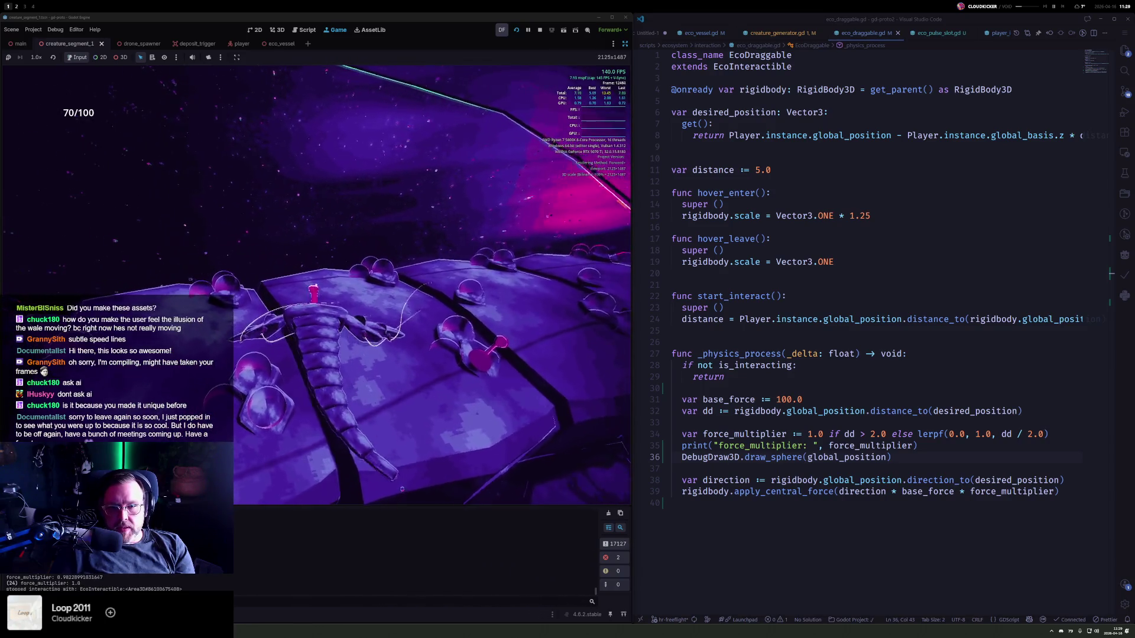
- Duplicate the draw_sphere line with desired_position as its argument
click(903, 466)
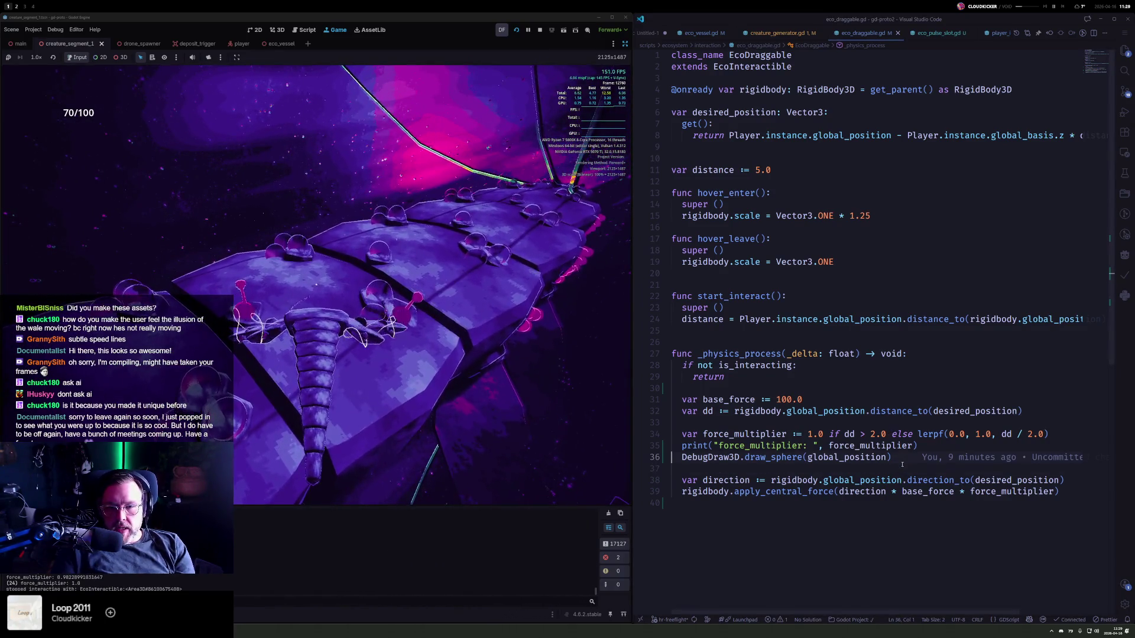
text(DebugDraw3D.draw_sphere(global_position))
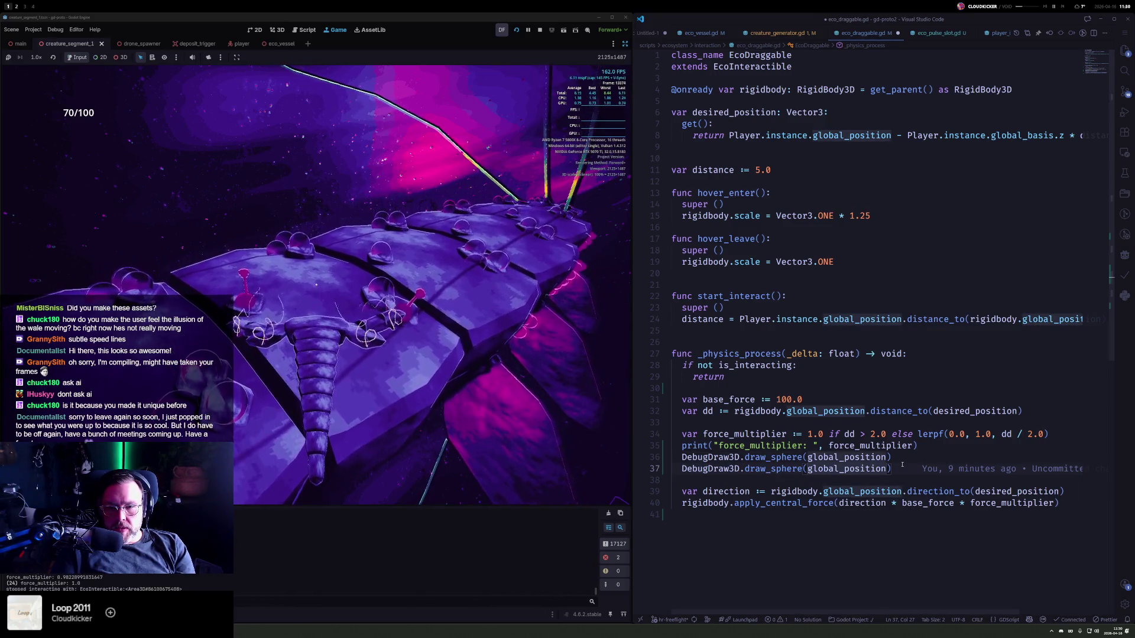
text(desired_position)
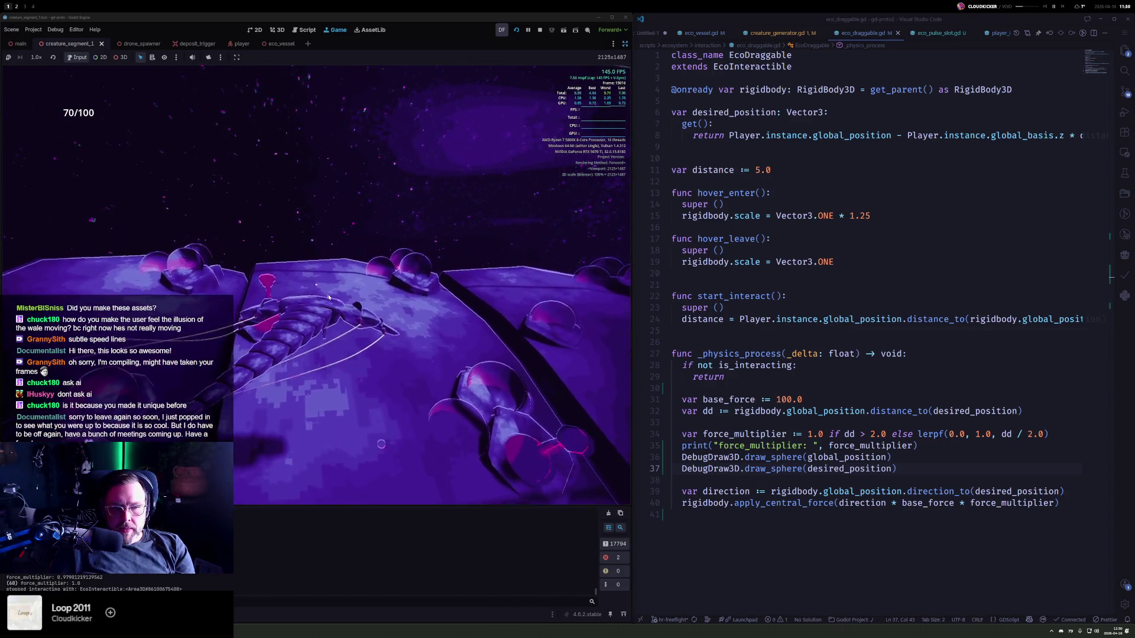
click(743, 422)
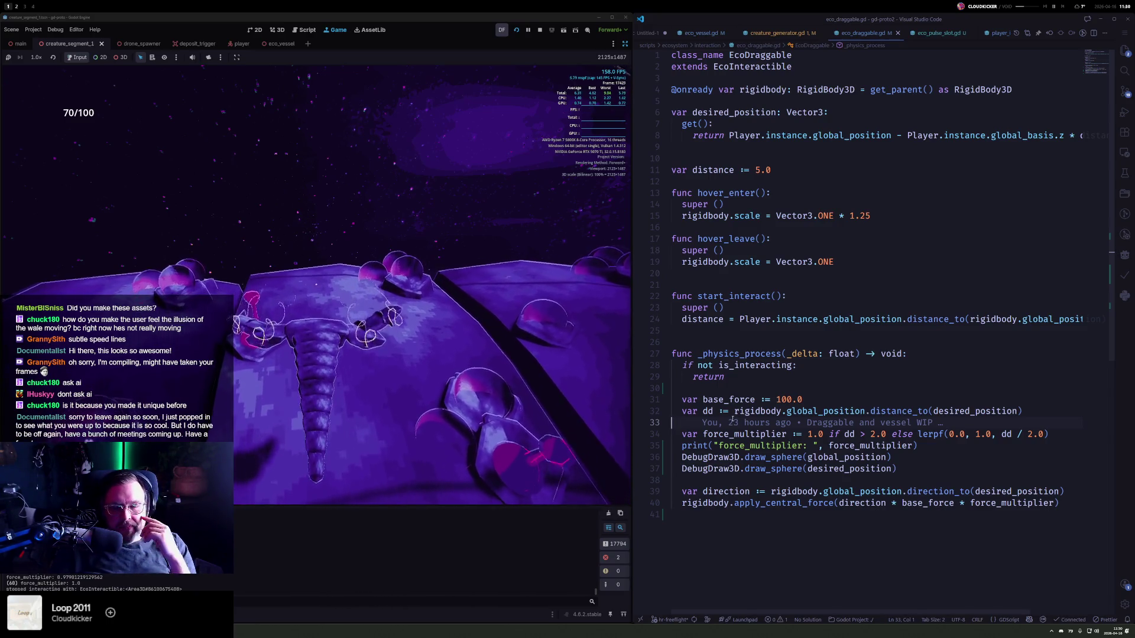
- Add top_level = true after the early return and save
click(758, 380)
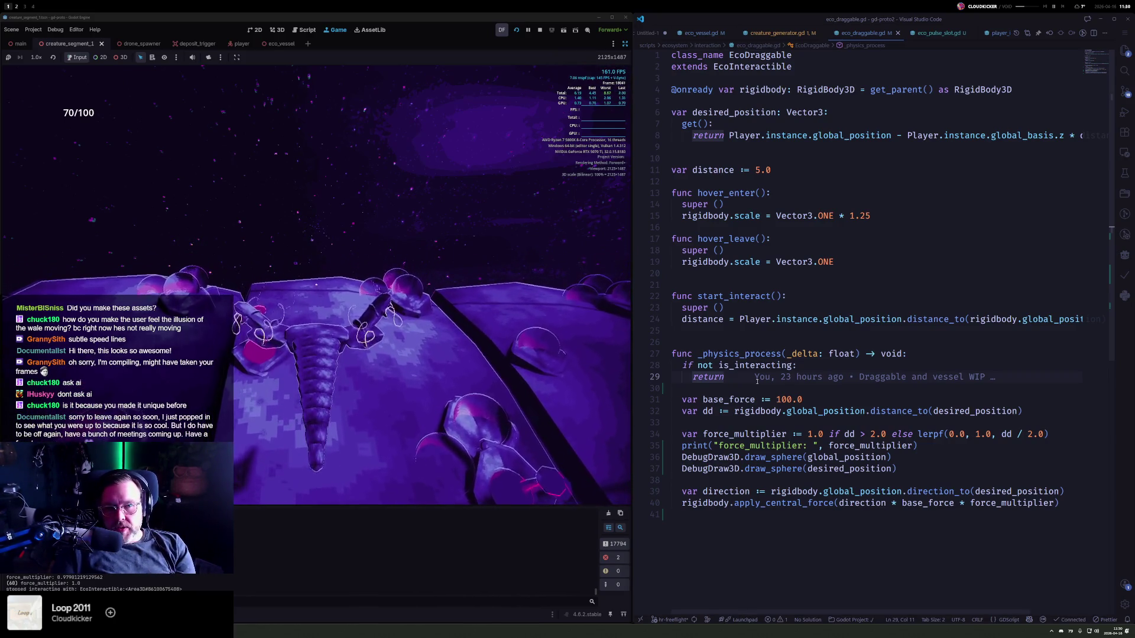
key(Return)
key(Return)
text(topl)
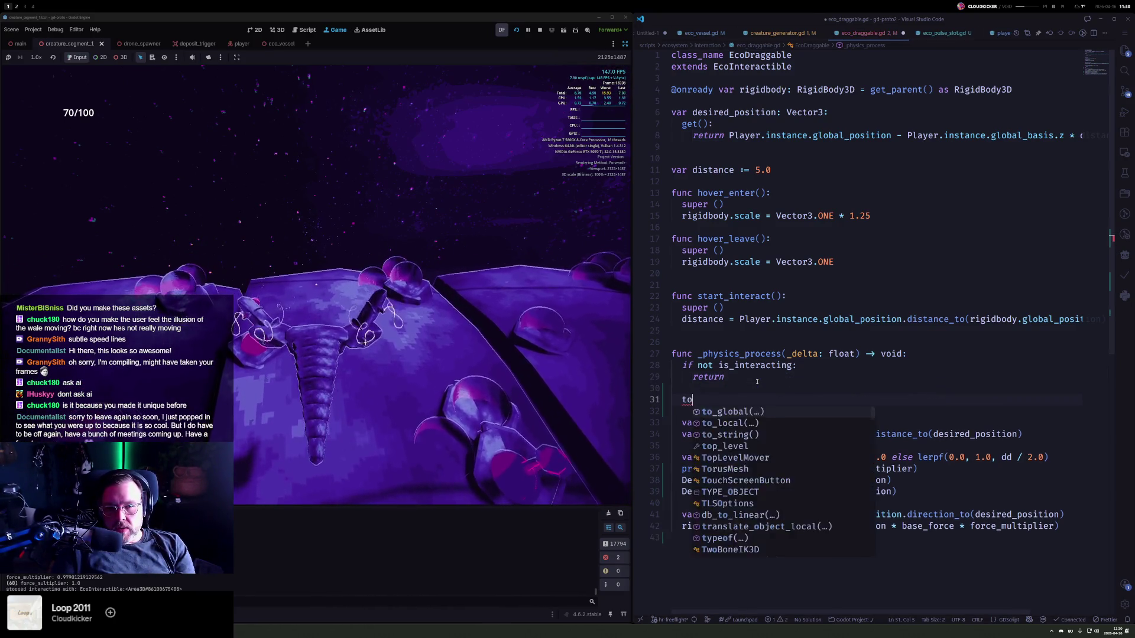
key(Down)
key(Return)
text(= true)
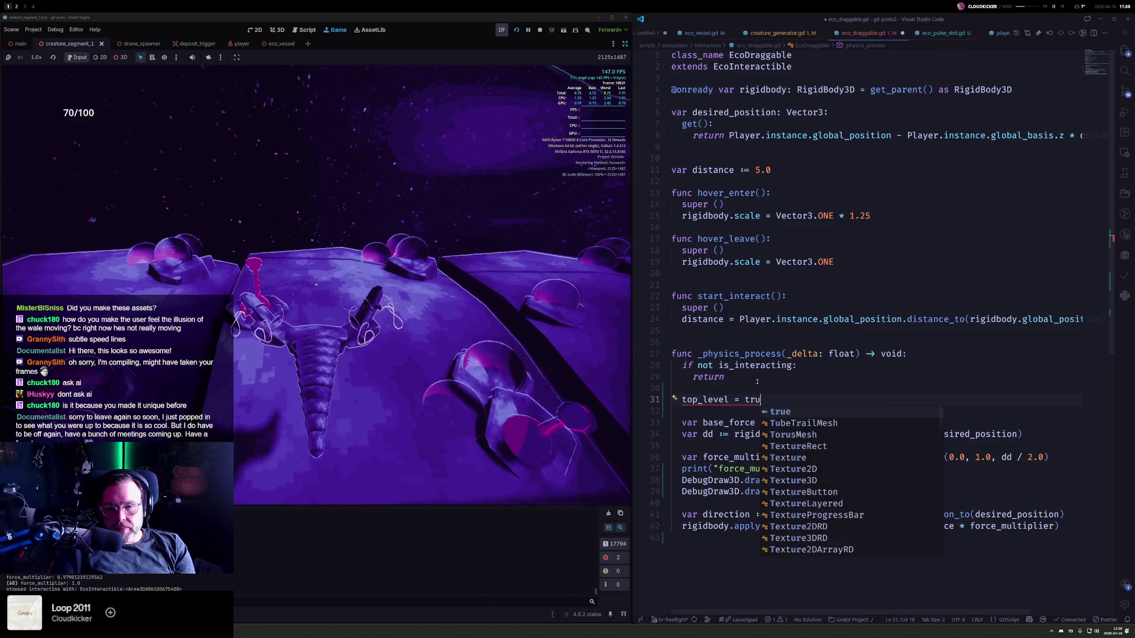
key(ctrl+s)
key(Escape)
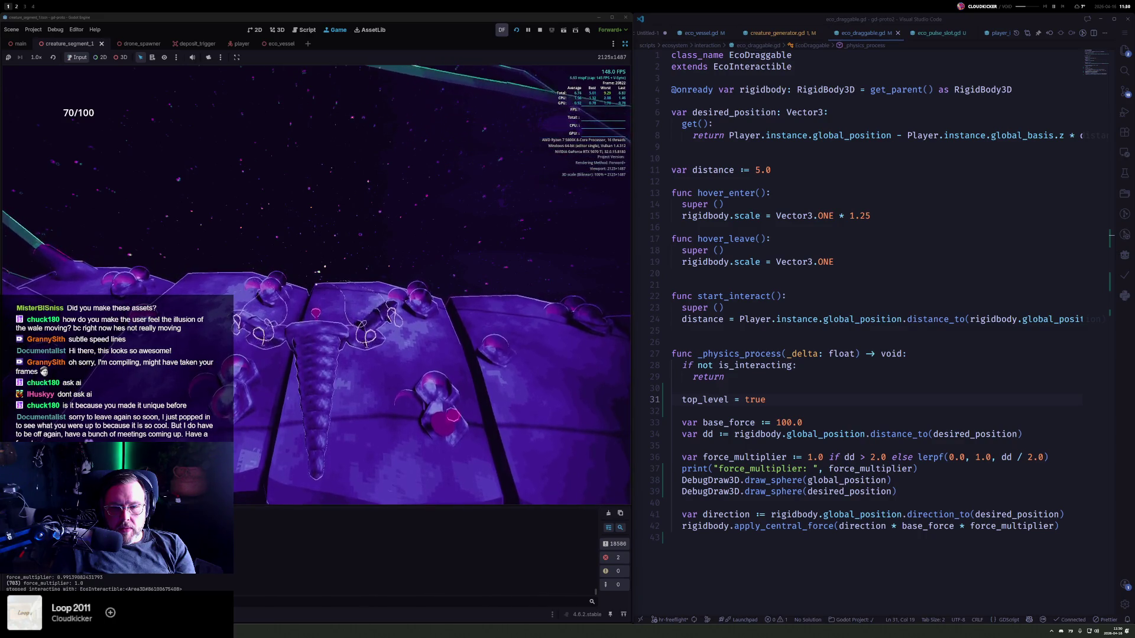
- Test dragging the creature in-game, then remove the top_level line and relaunch the game
click(317, 285)
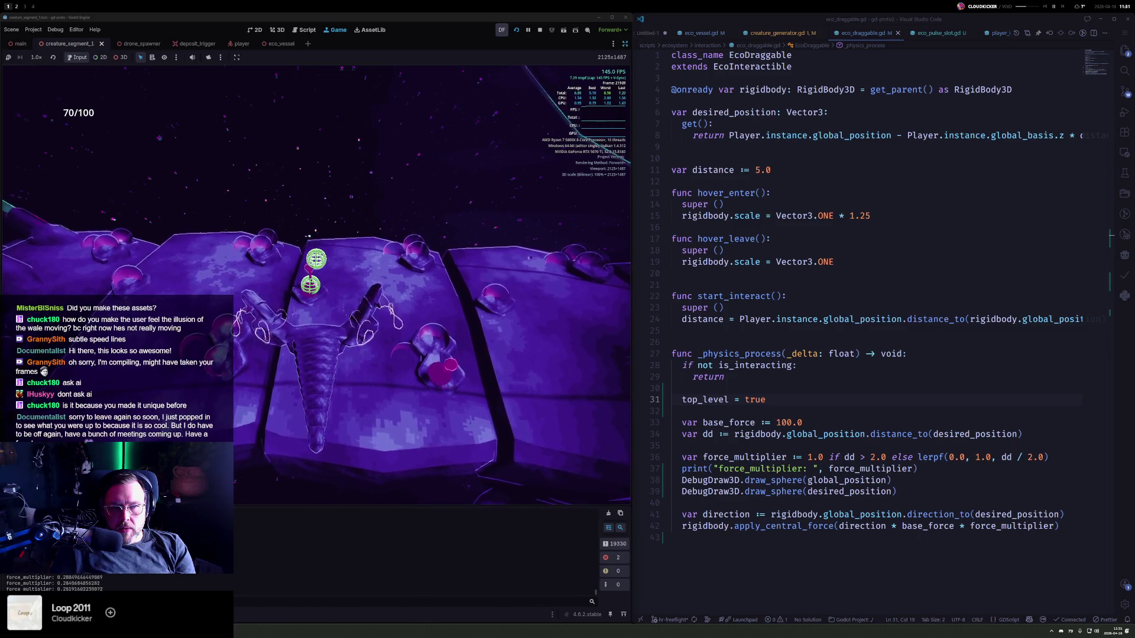
drag(315, 260, 316, 259)
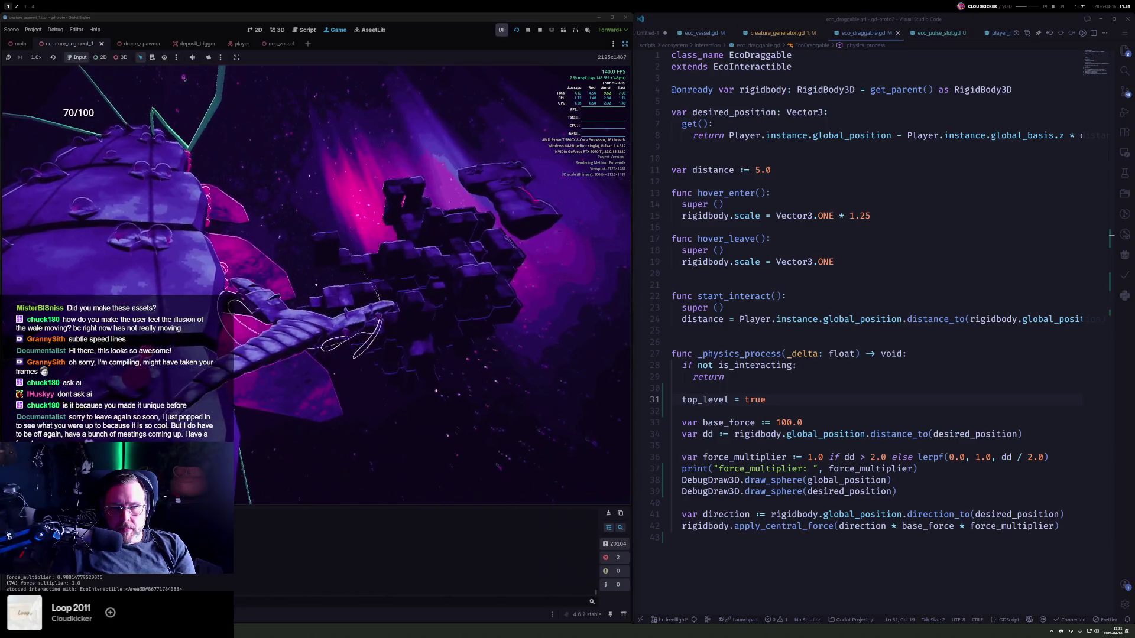
click(316, 284)
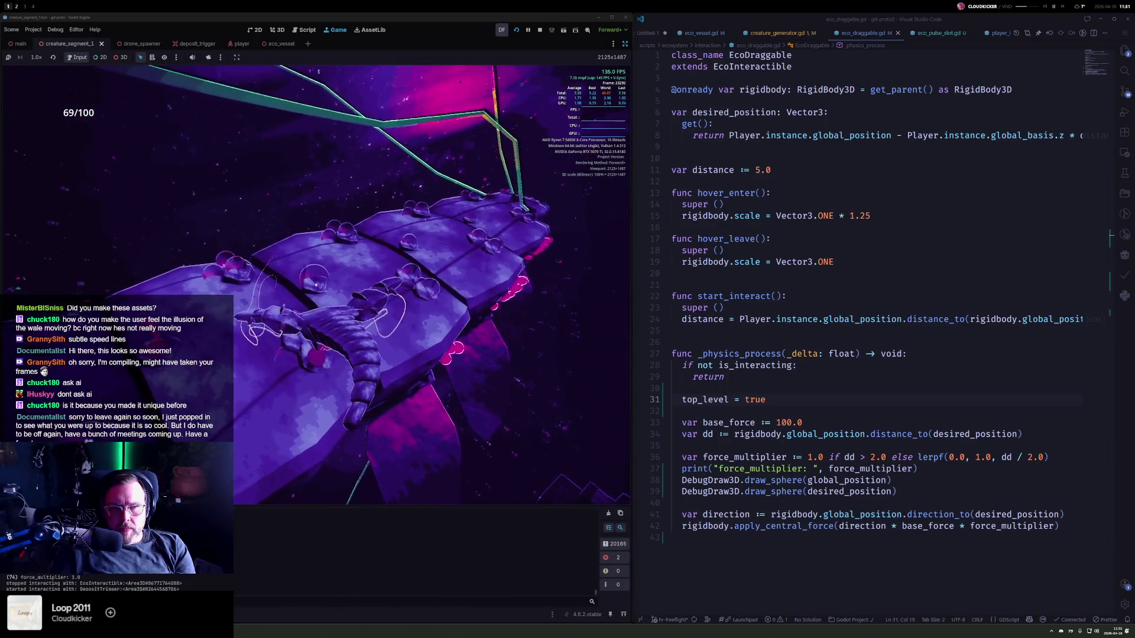
drag(315, 284, 315, 284)
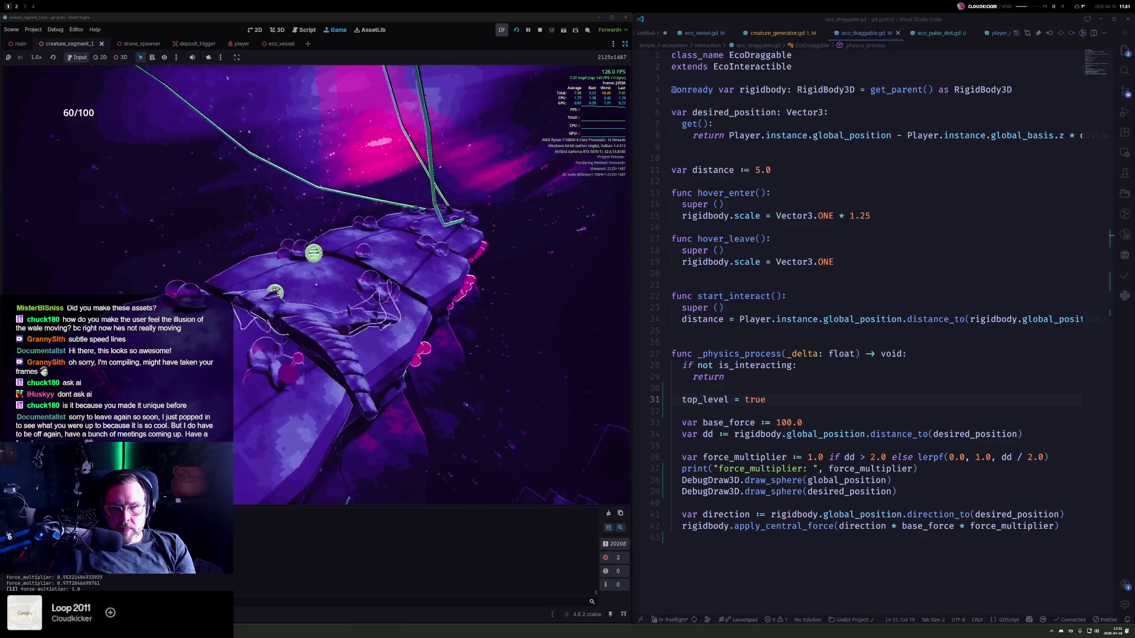
key(ctrl+z)
click(516, 32)
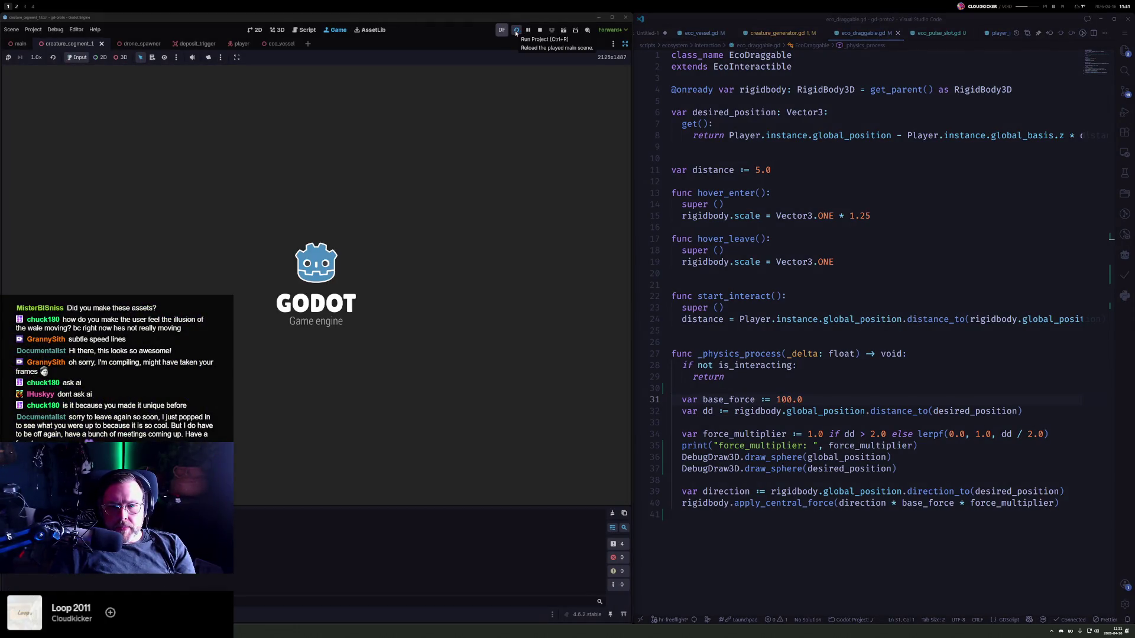
- Add rigidbody.freeze = false below the early return and test grabbing the object in-game
click(782, 391)
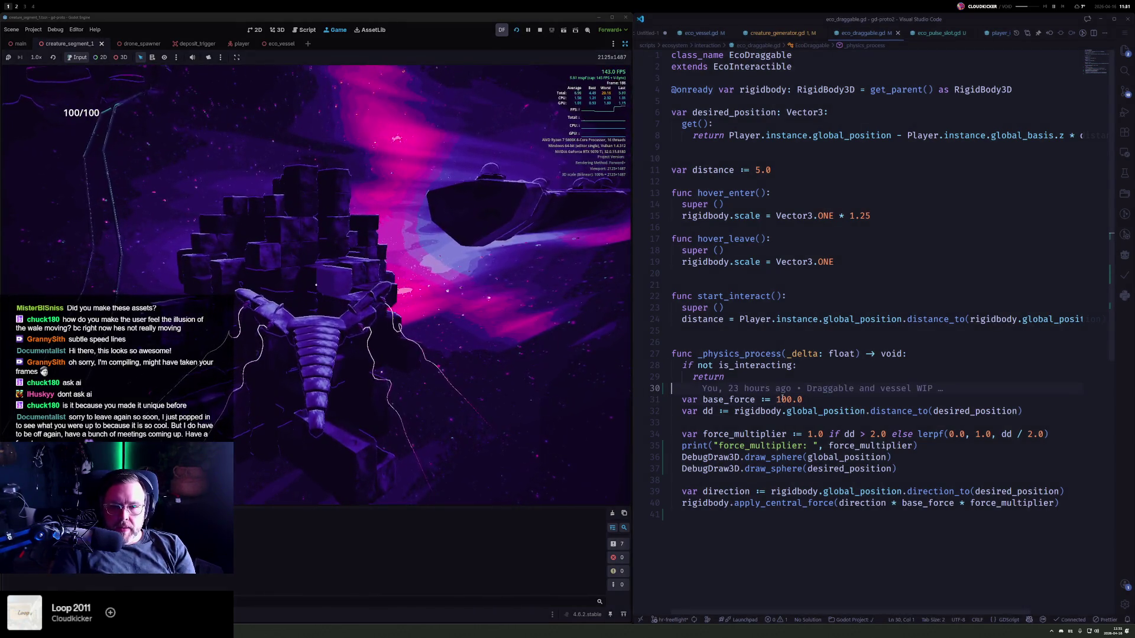
key(Return)
key(Return)
text(freez)
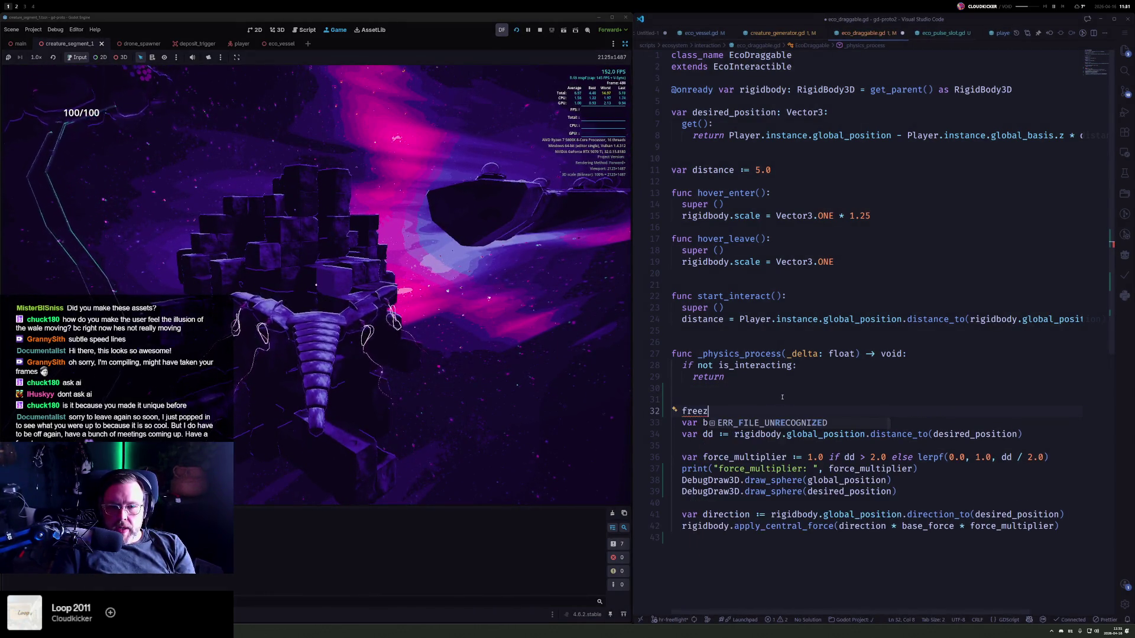
key(shift+Home)
text(rigi)
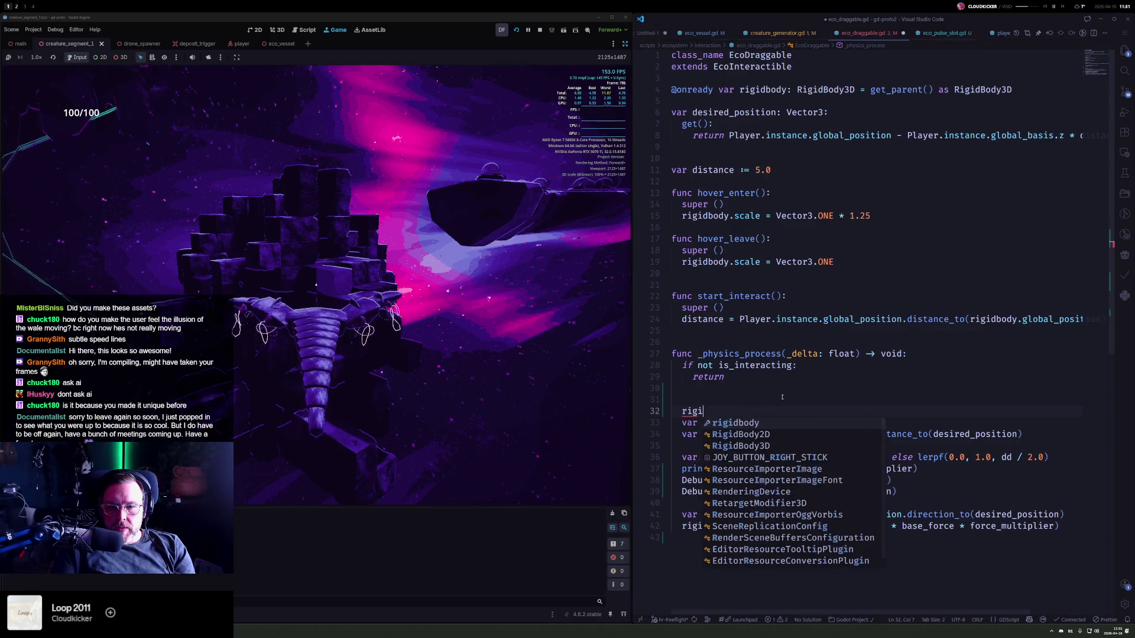
text(dbody.freeze = false)
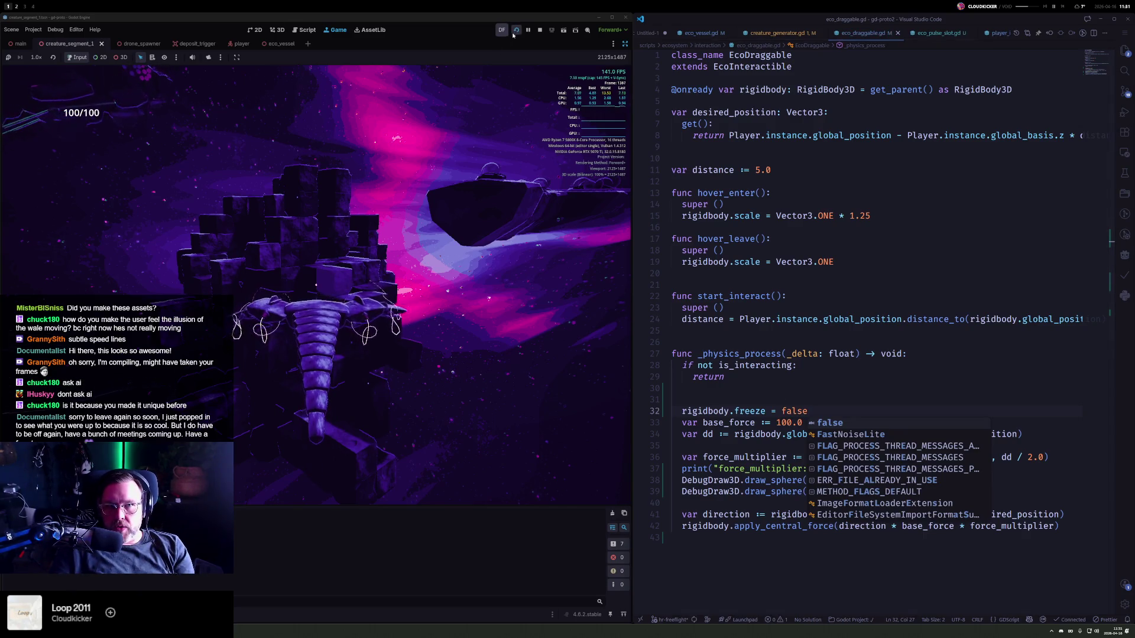
key(Escape)
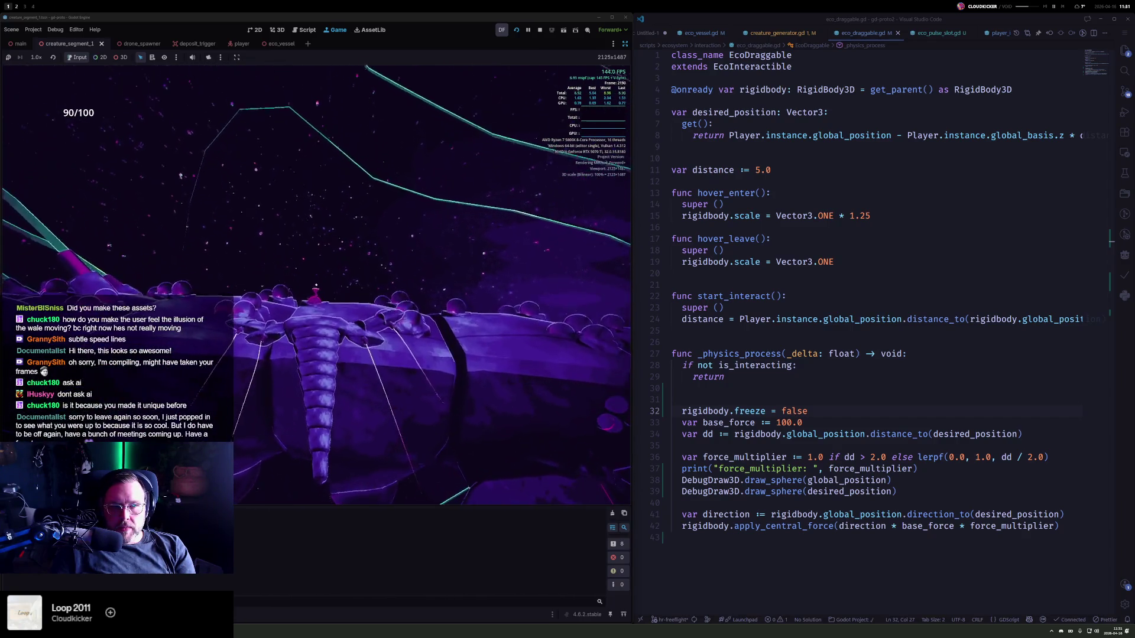
key(e)
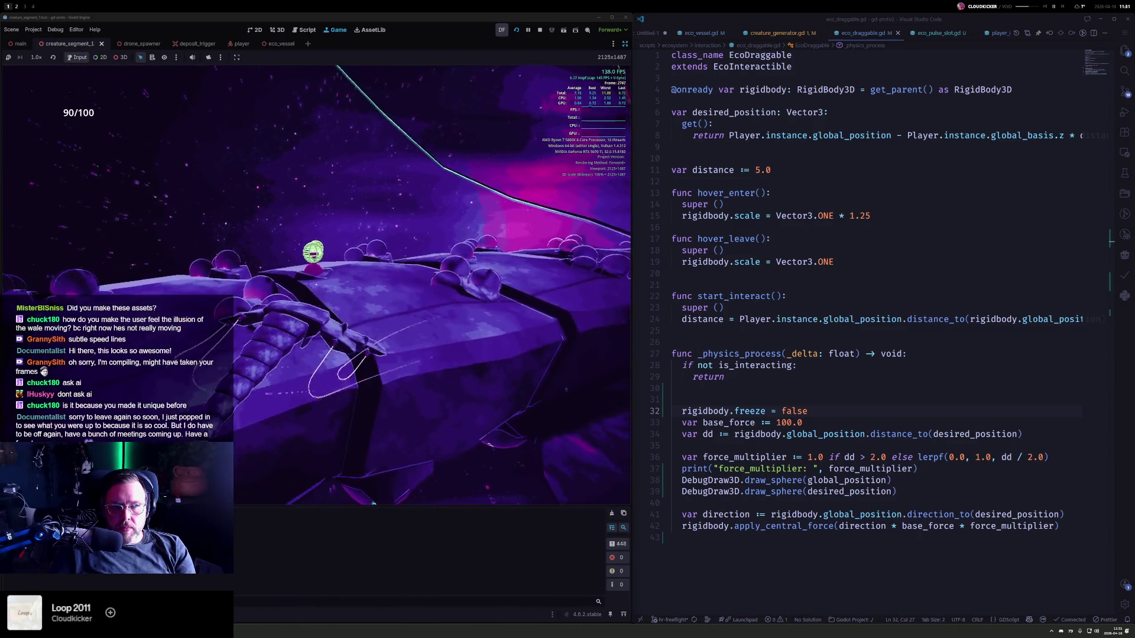
key(e)
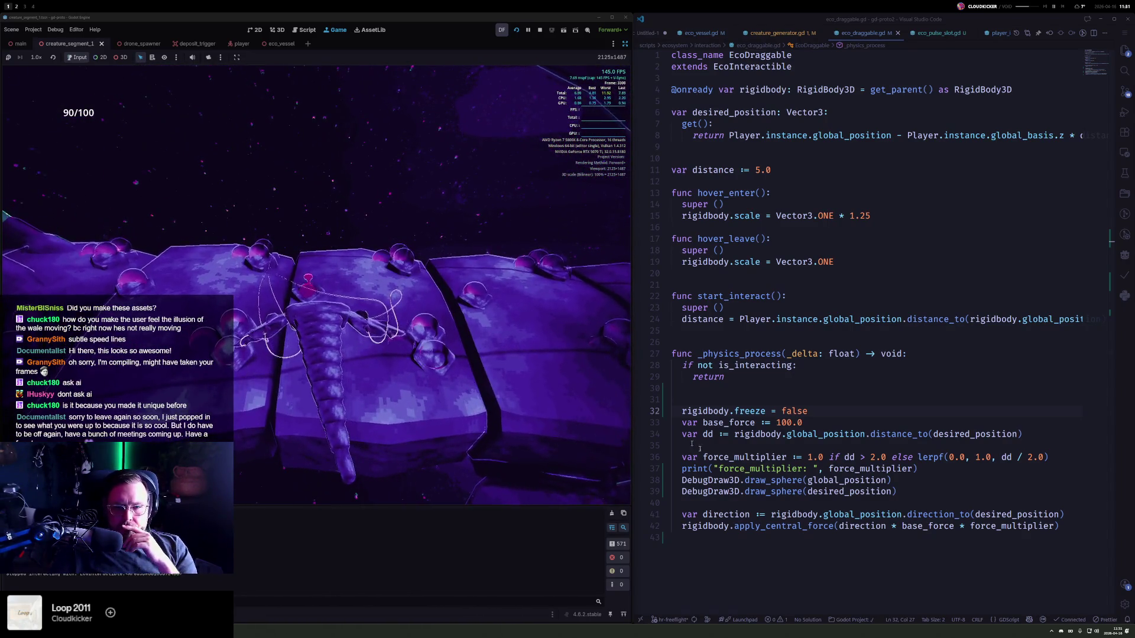
- Delete the force_multiplier print and the blank line, save, and stop the game
mouse_move(703, 458)
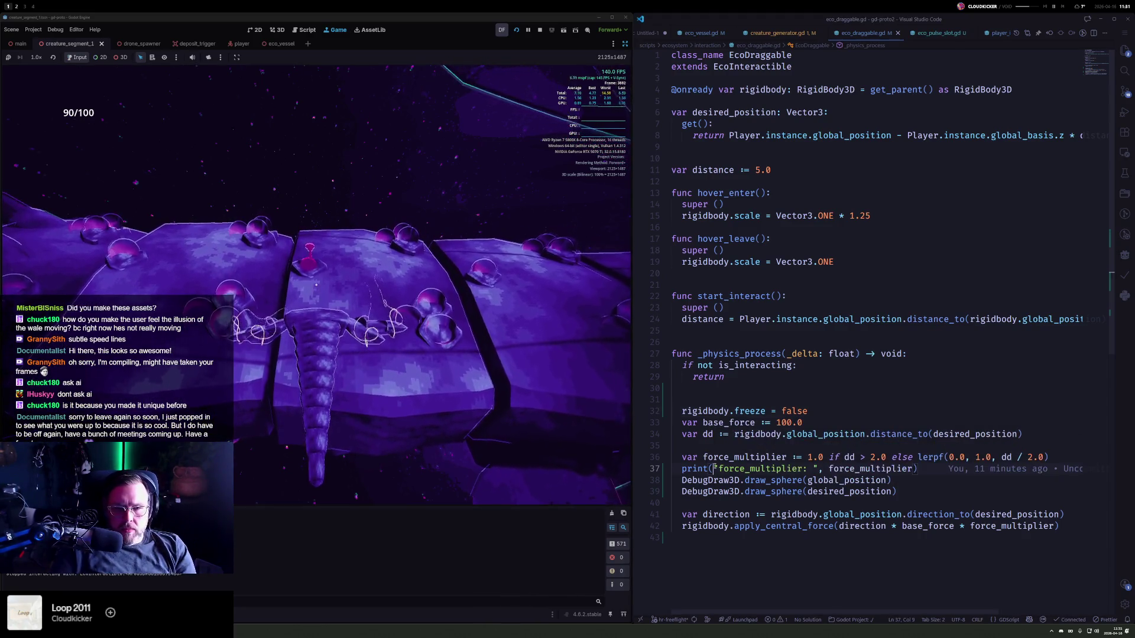
triple_click(715, 466)
key(BackSpace)
key(Up)
key(Up)
key(Up)
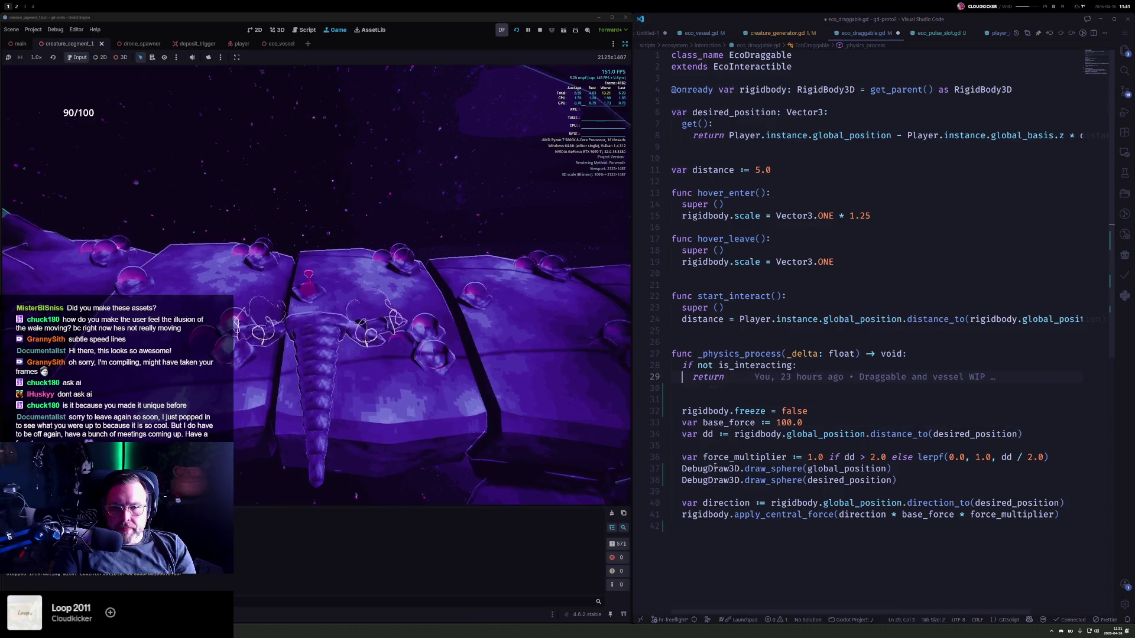
key(BackSpace)
key(Down)
key(Down)
key(Down)
key(Up)
key(Up)
key(Home)
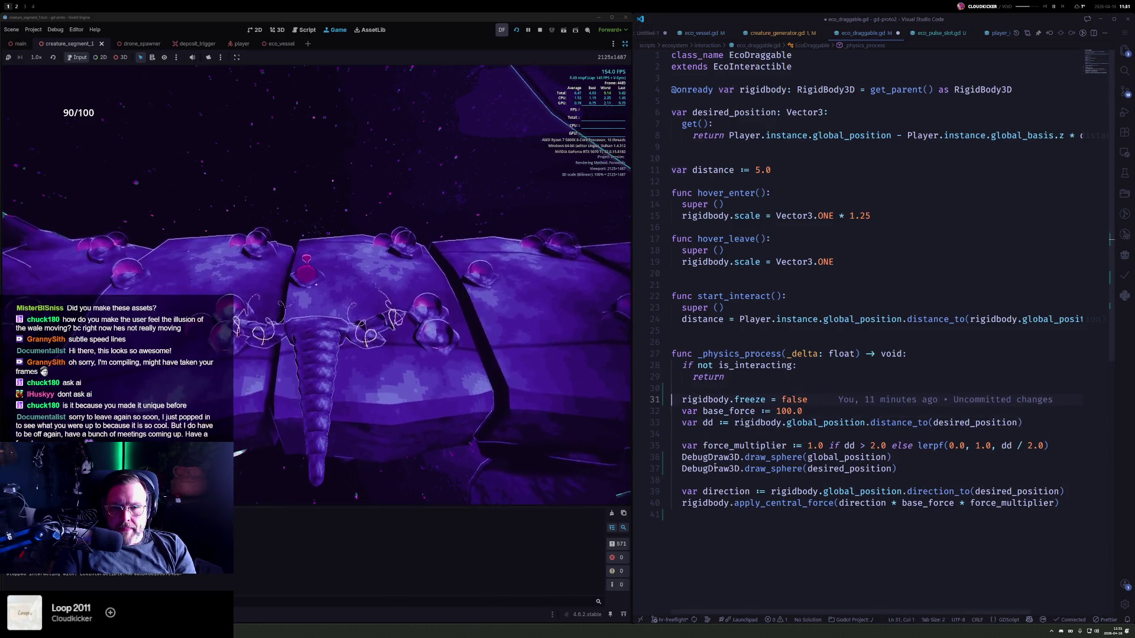
key(ctrl+s)
mouse_move(723, 452)
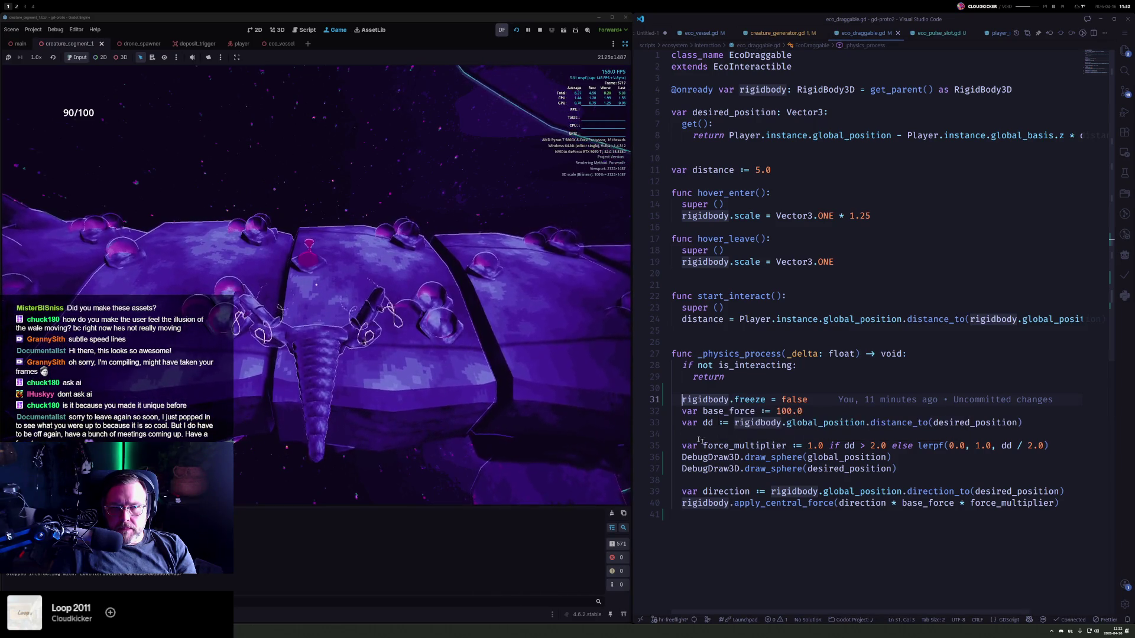
click(540, 30)
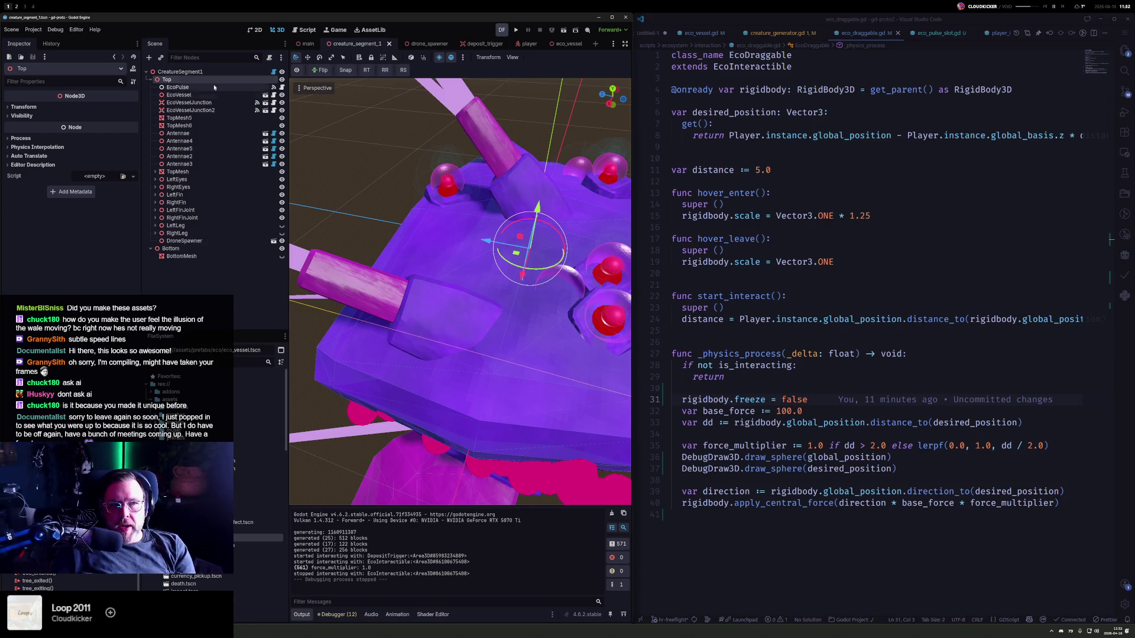
- In the main scene, scale EcoVessel lengthwise and save
click(297, 46)
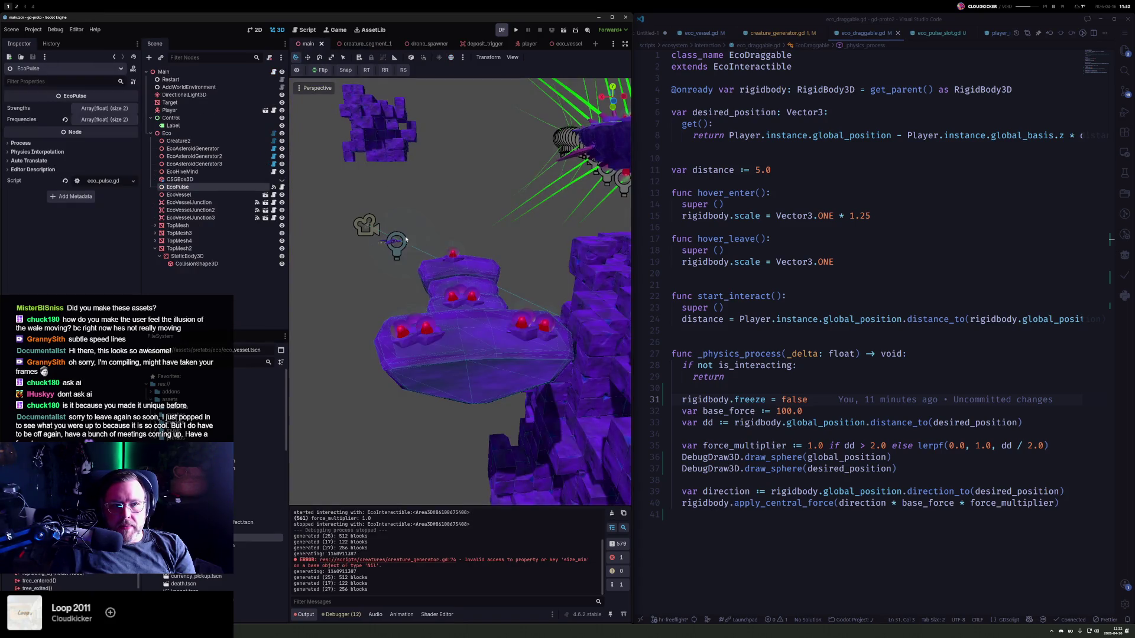
click(496, 266)
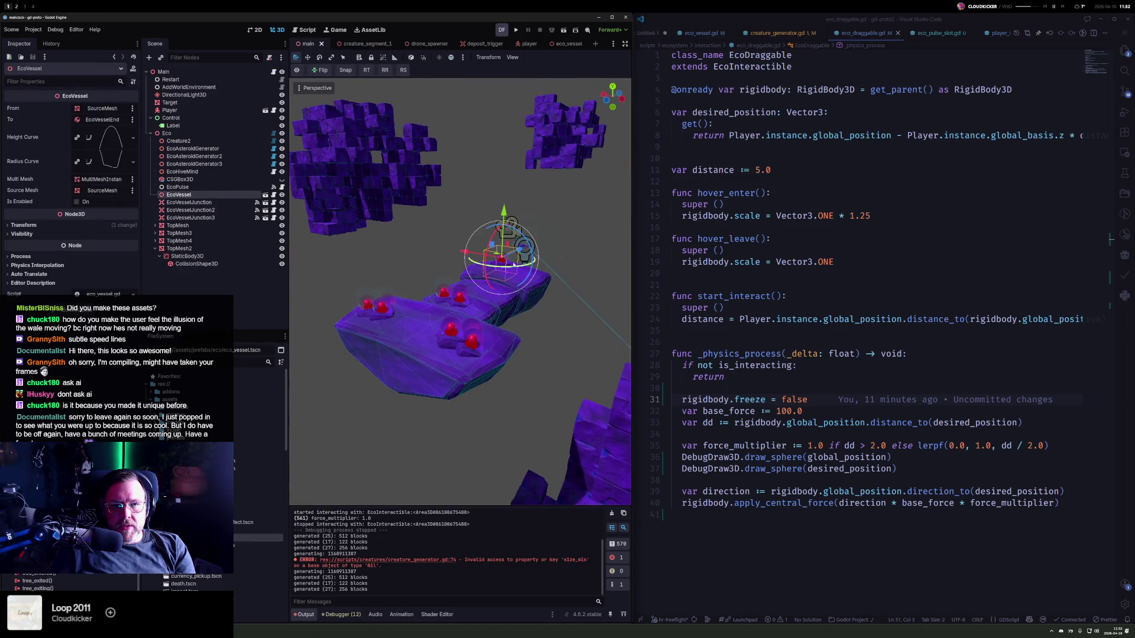
key(f)
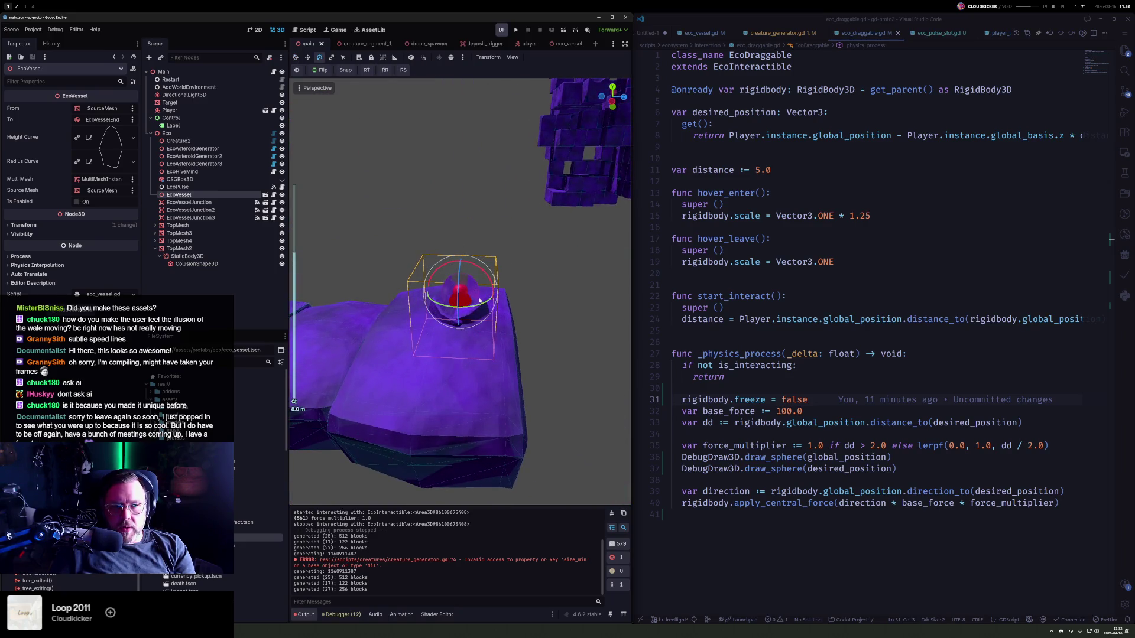
key(r)
drag(480, 301, 526, 264)
key(ctrl+s)
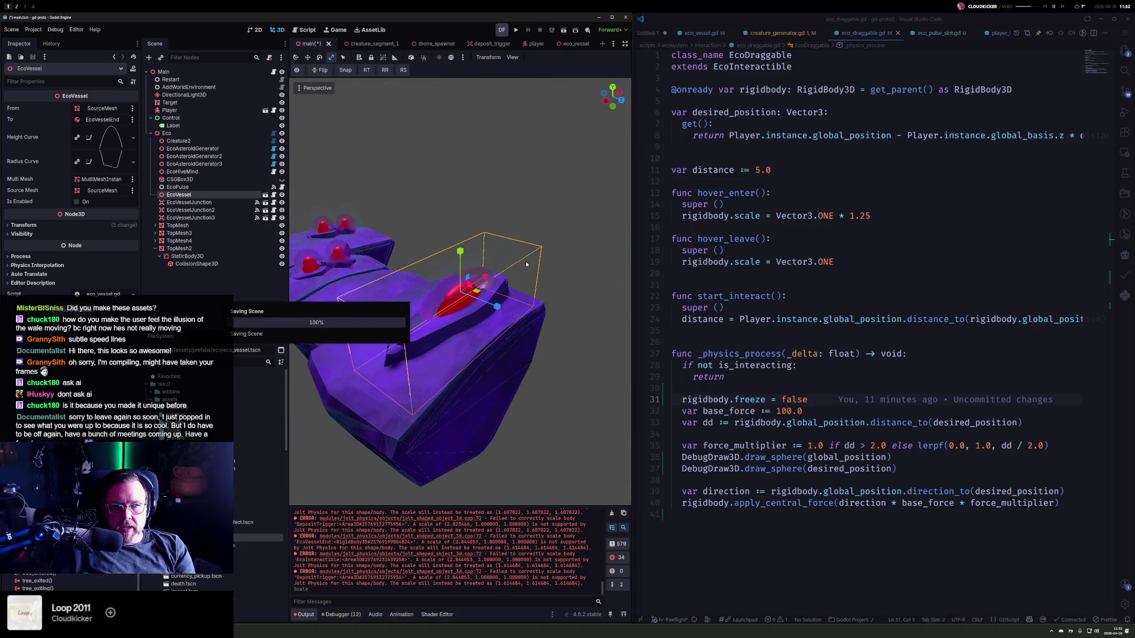
- Run the game, grab and release the vessel end, then stop and select Creature2
key(F5)
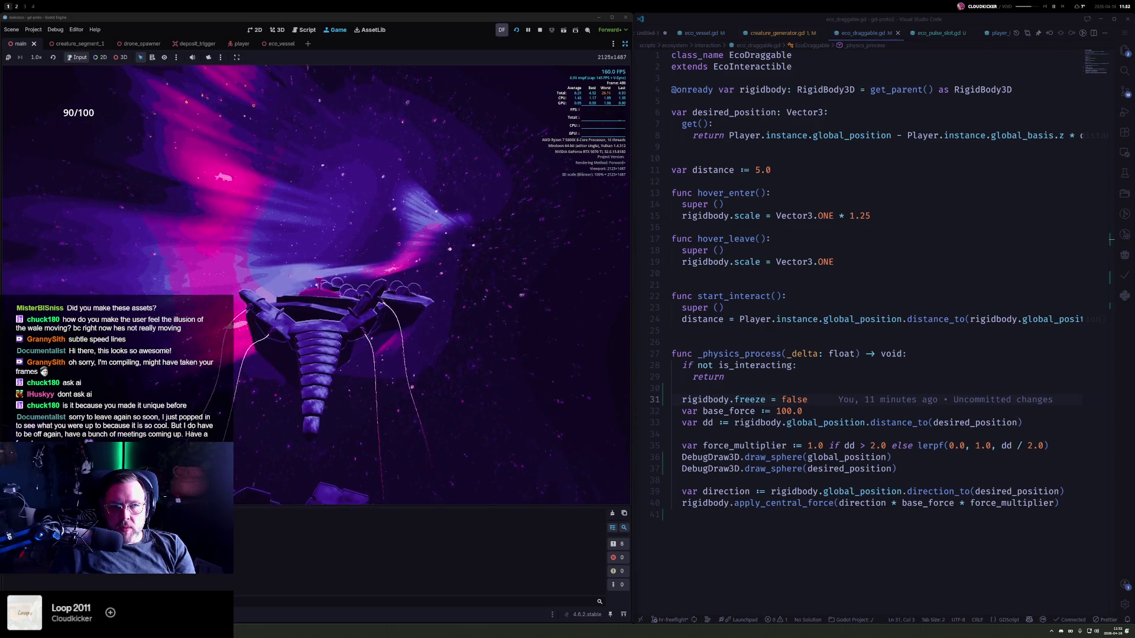
key(e)
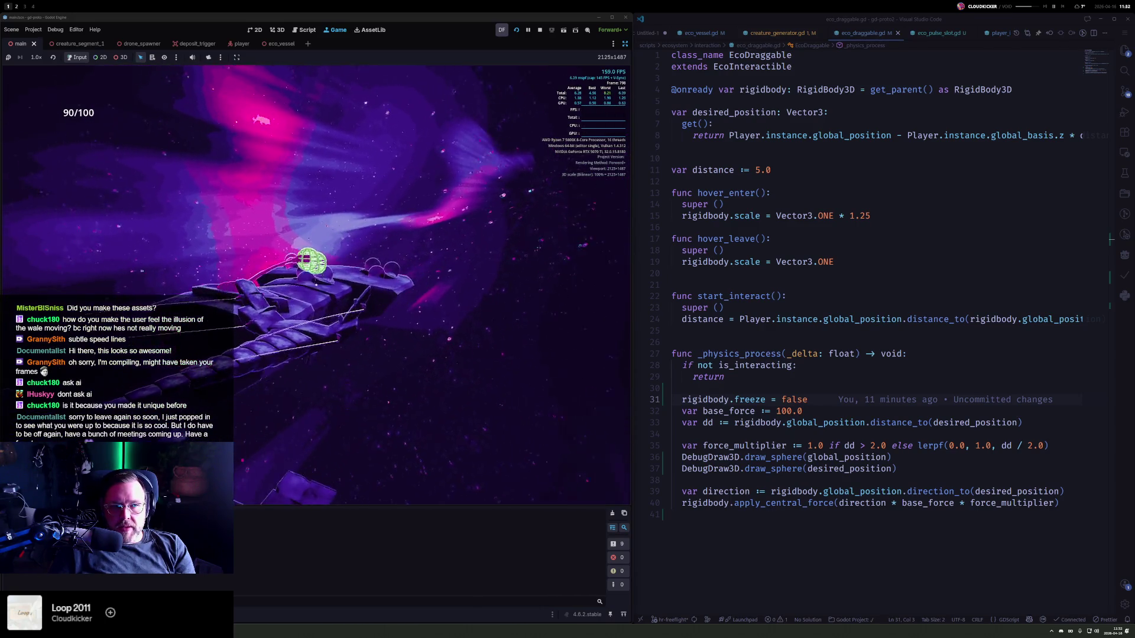
key(e)
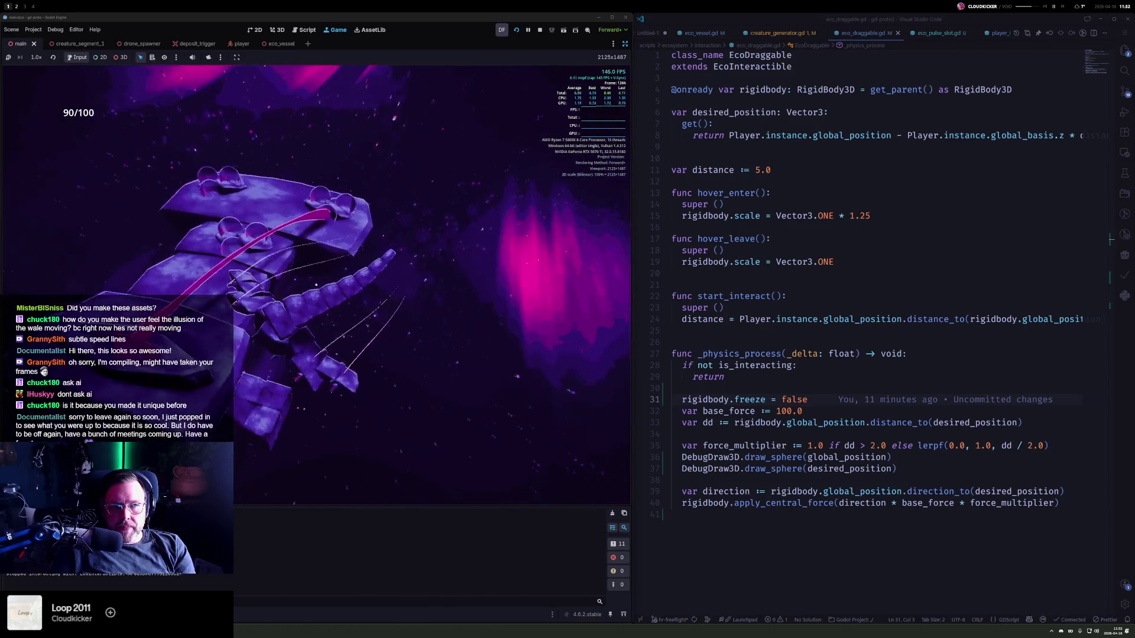
click(539, 31)
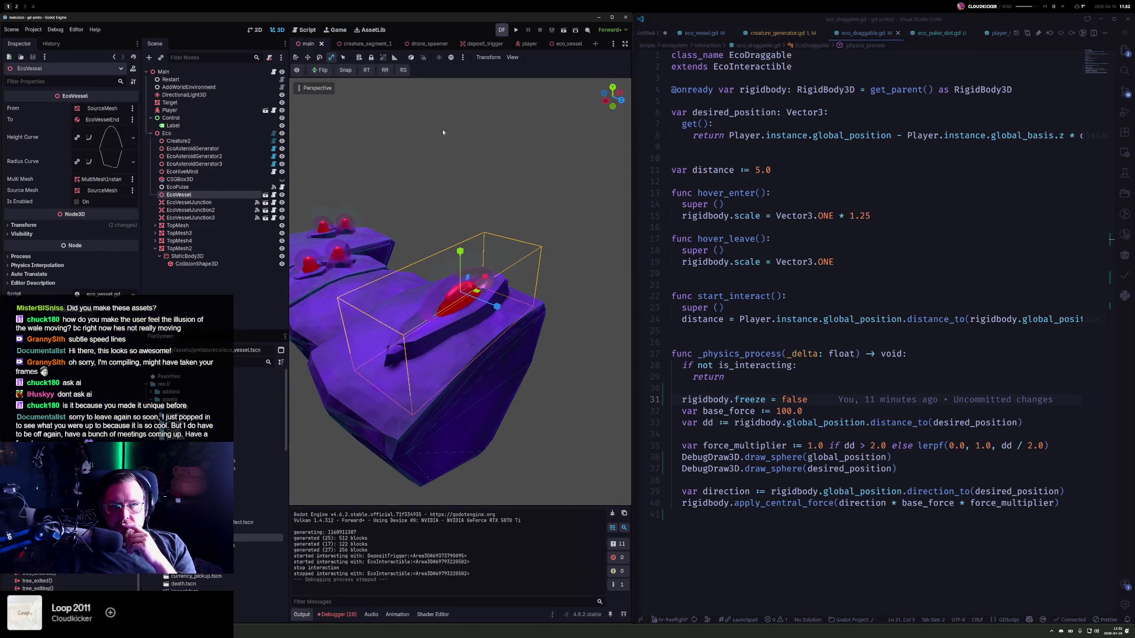
click(207, 145)
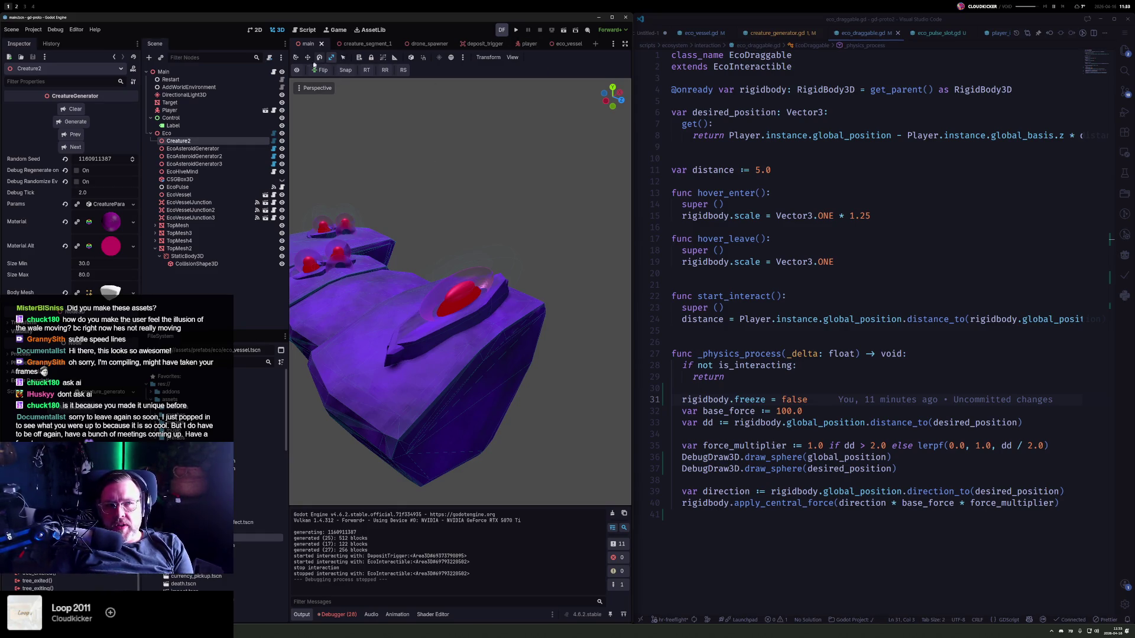
- Switch the editor to the creature_segment_1 scene
click(363, 44)
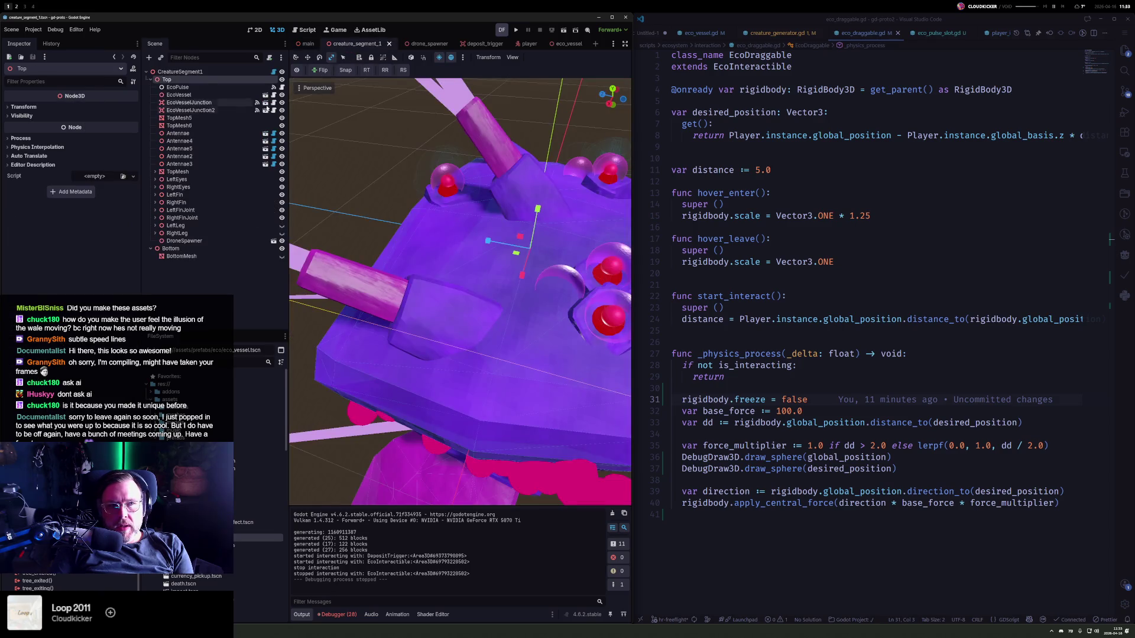
- Make update() in CreatureSegment1's creature_segment.gd return immediately, then run the project
click(193, 71)
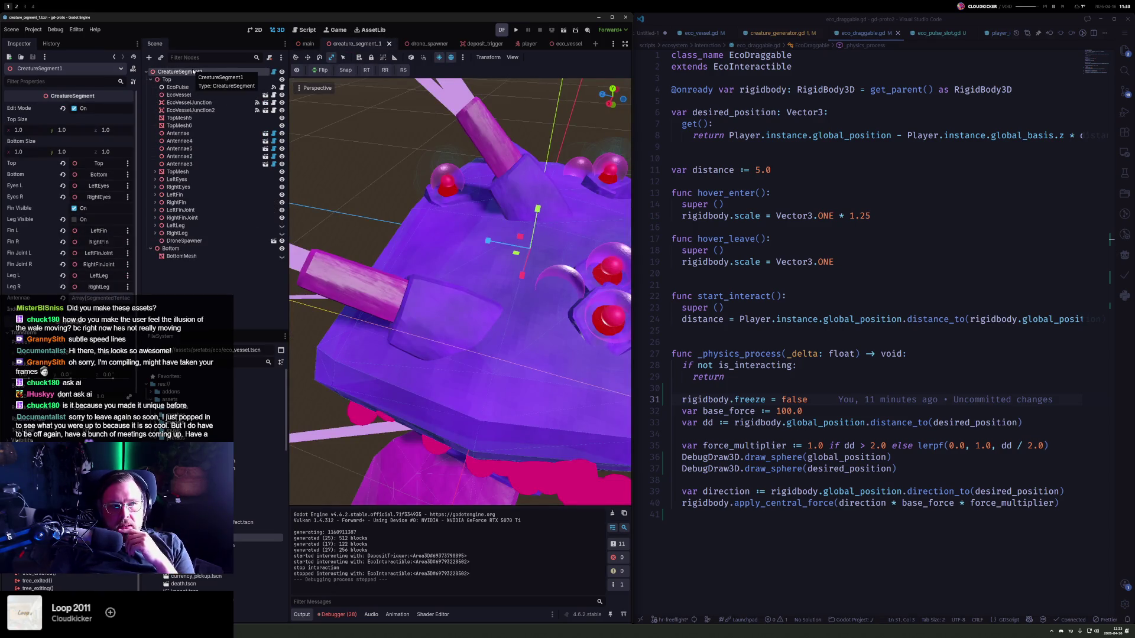
click(276, 73)
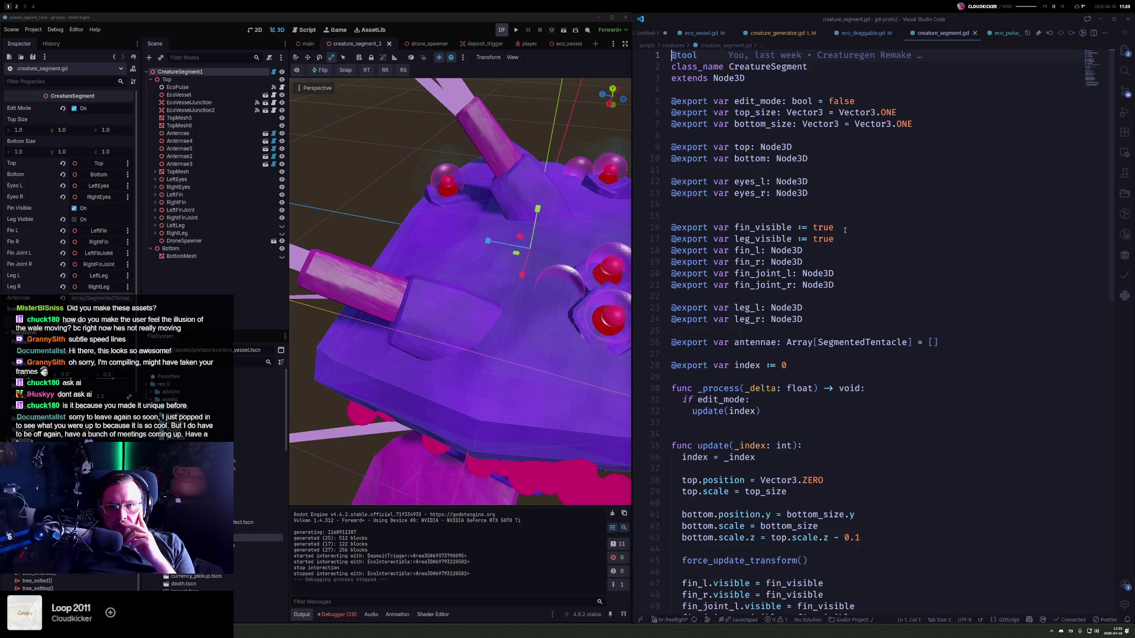
scroll(887, 240, down, 5)
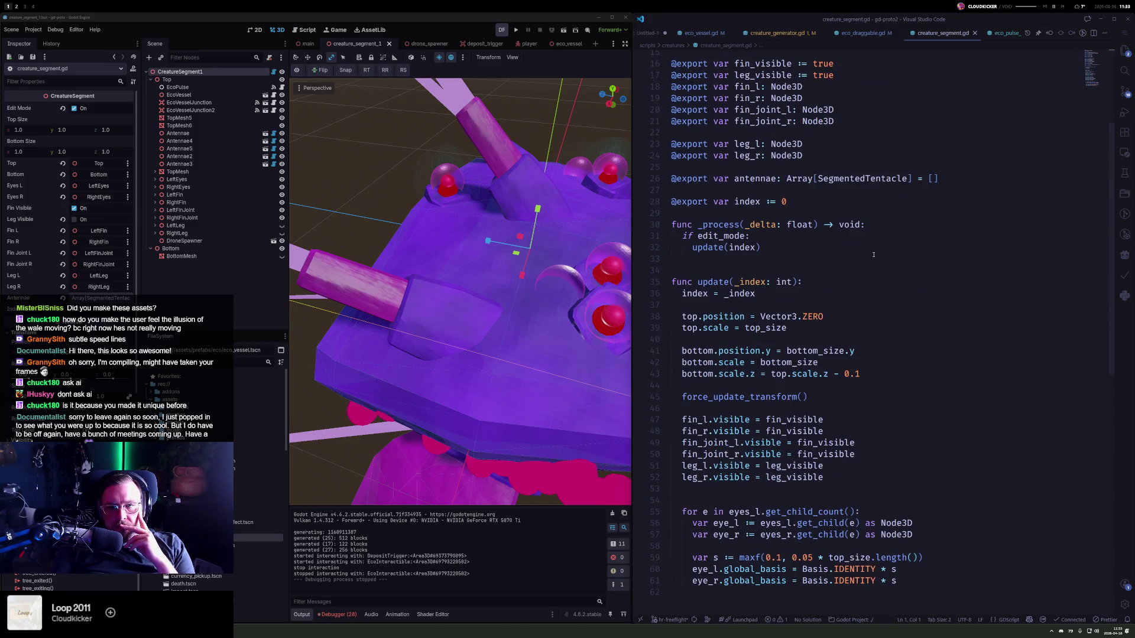
scroll(873, 255, down, 2)
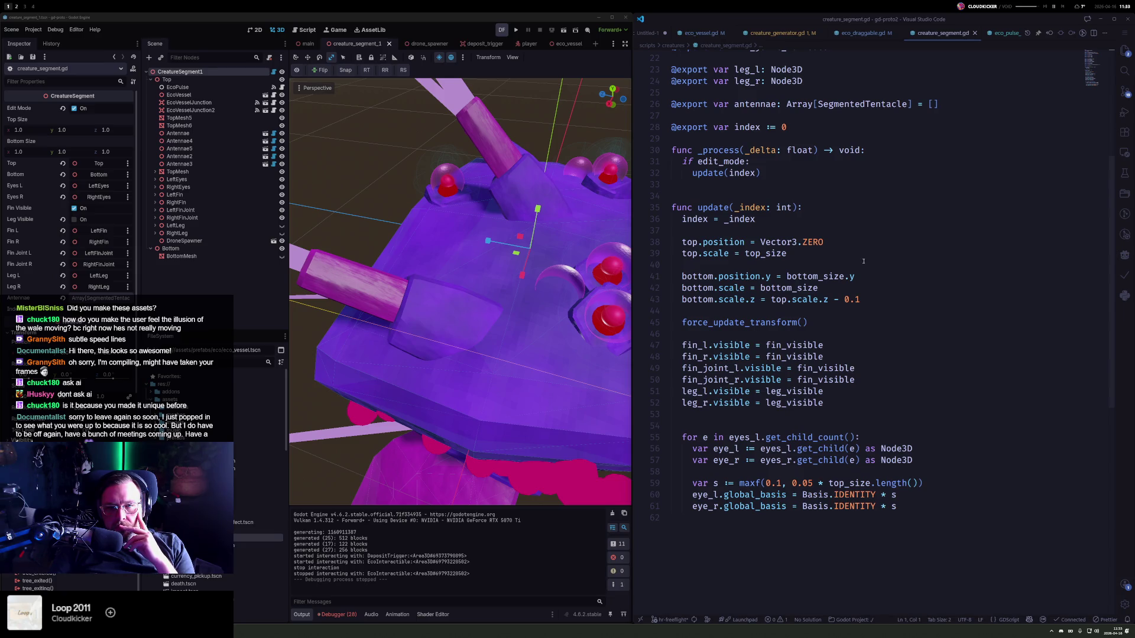
click(848, 206)
key(Return)
text(return)
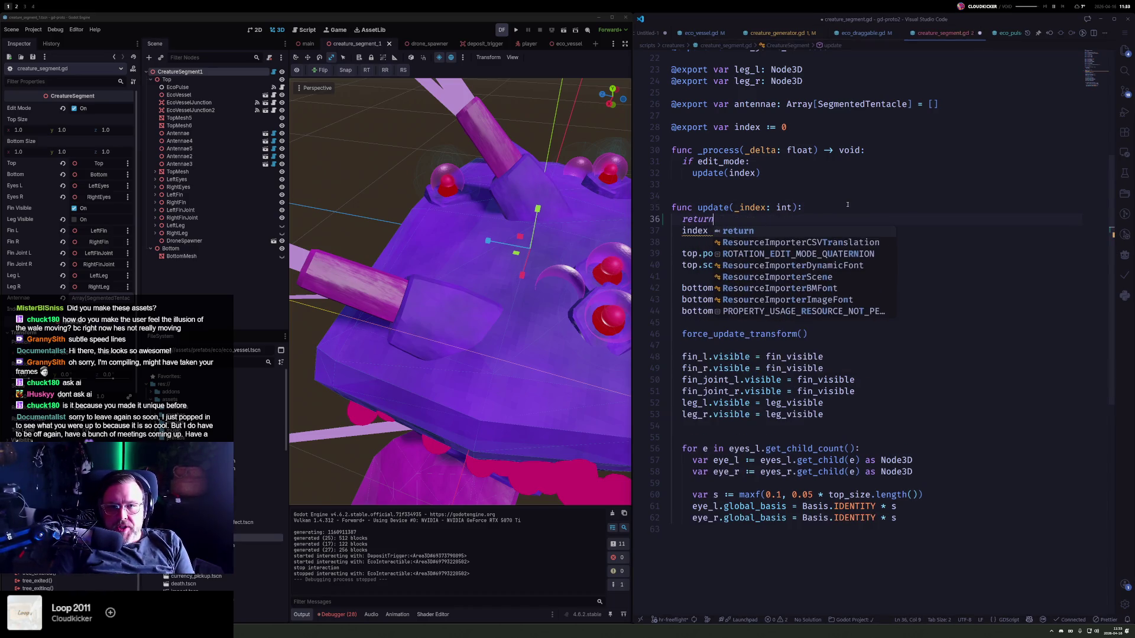
click(911, 185)
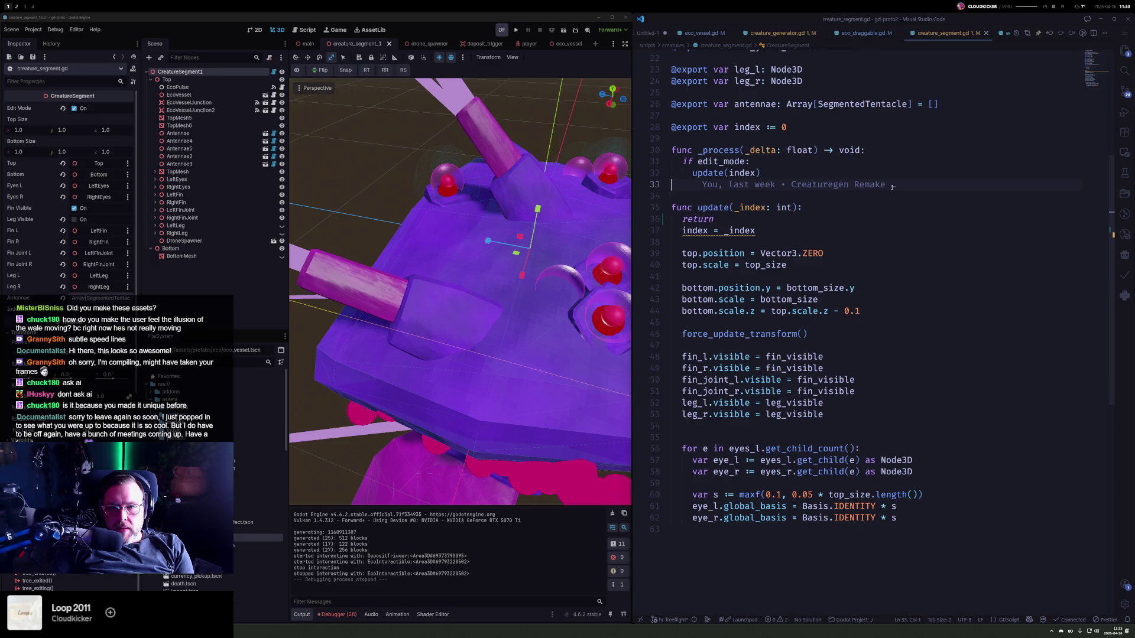
click(529, 30)
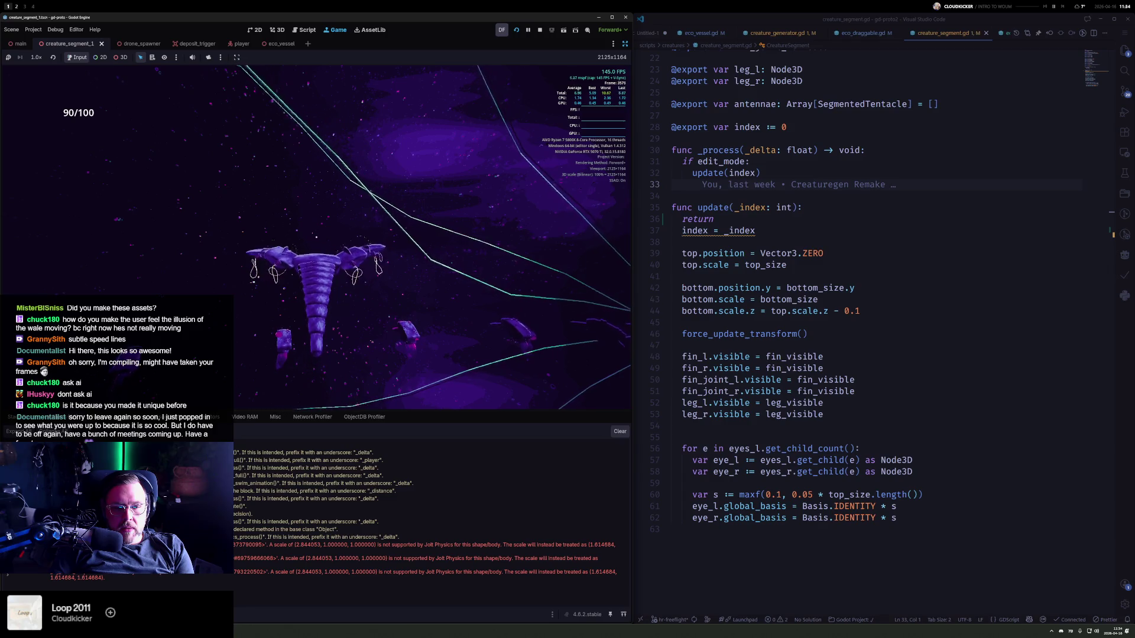
- Stop the game, remove update()'s early return line, save creature_segment.gd, and run again
click(540, 30)
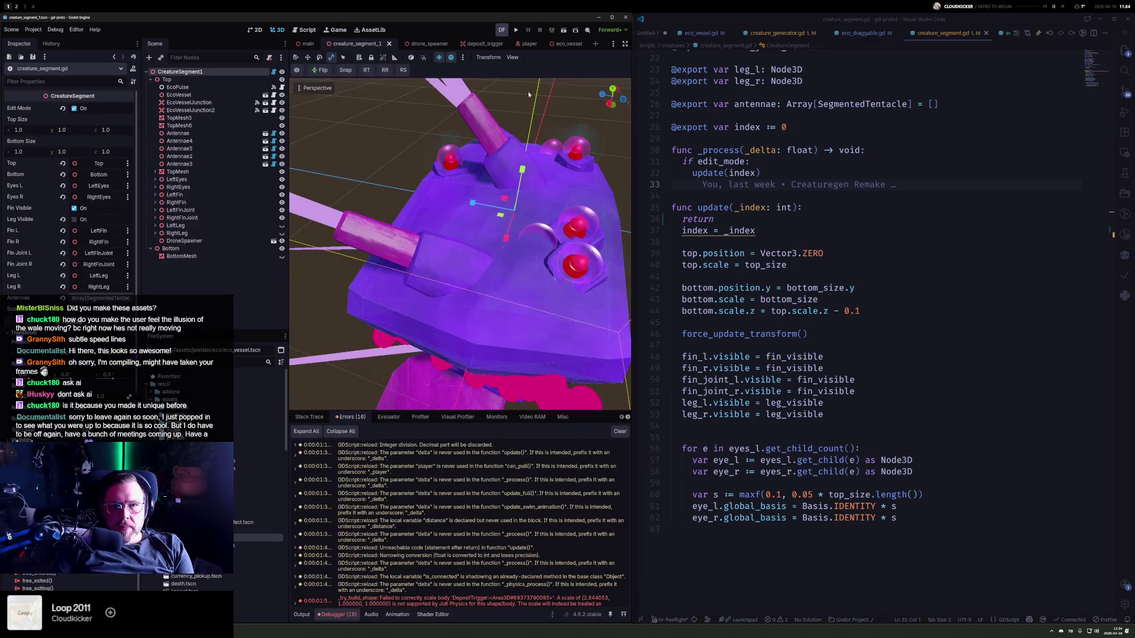
click(308, 44)
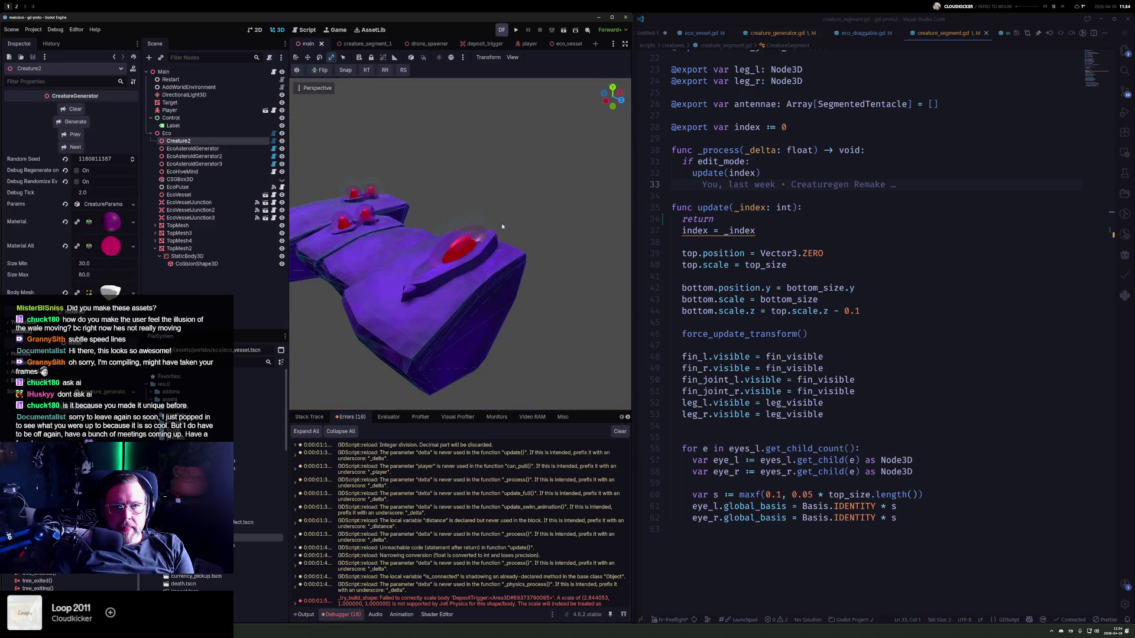
click(365, 44)
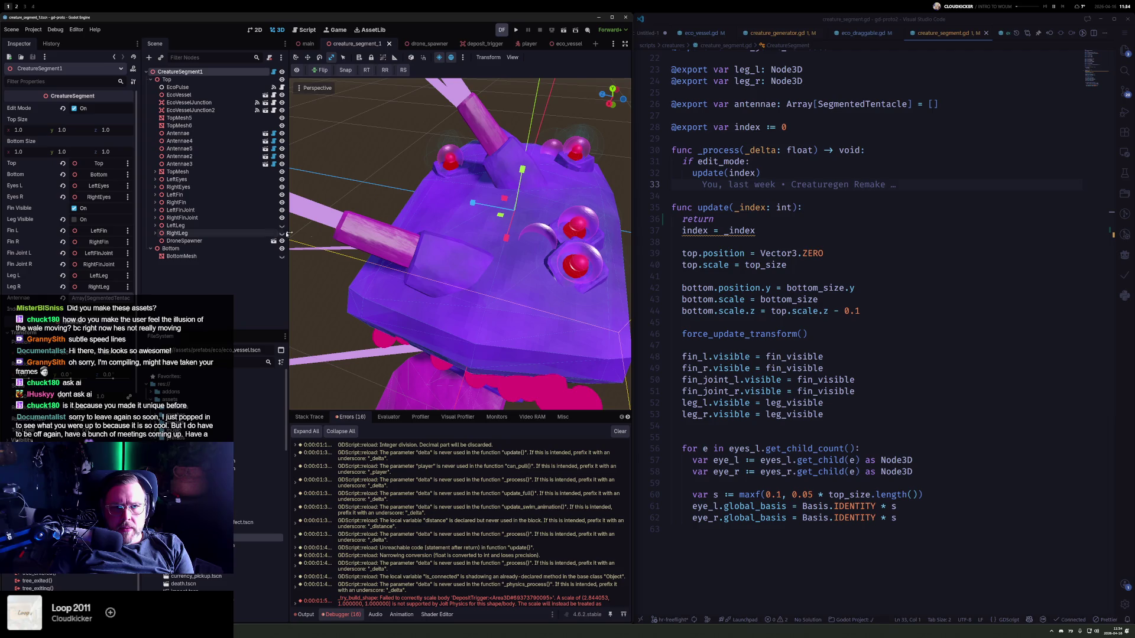
click(847, 322)
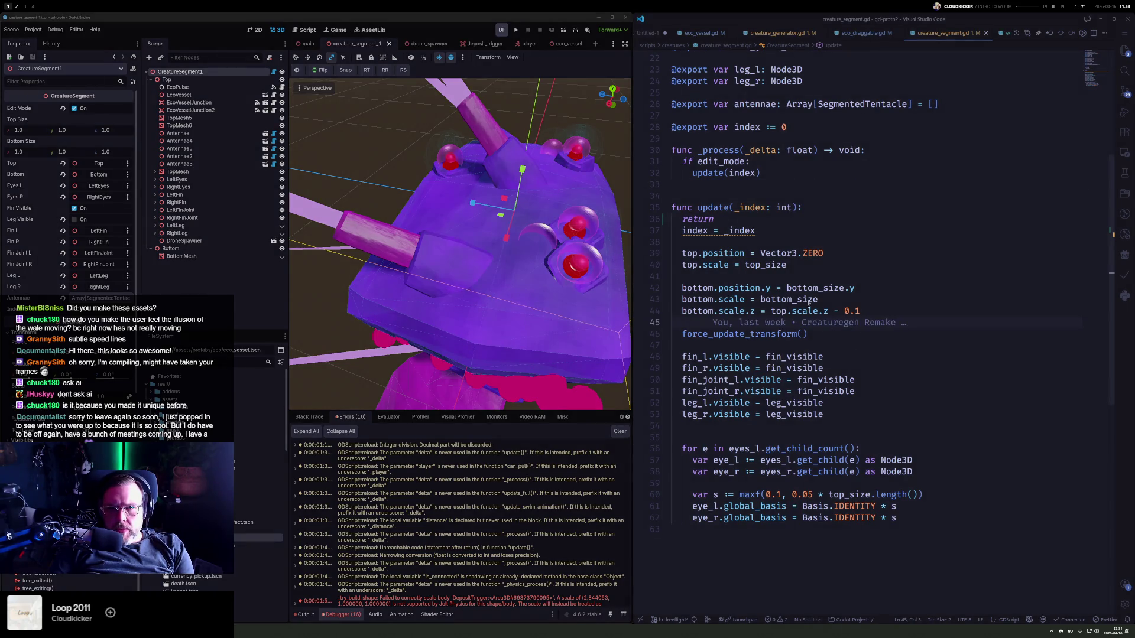
key(ctrl+z)
click(839, 315)
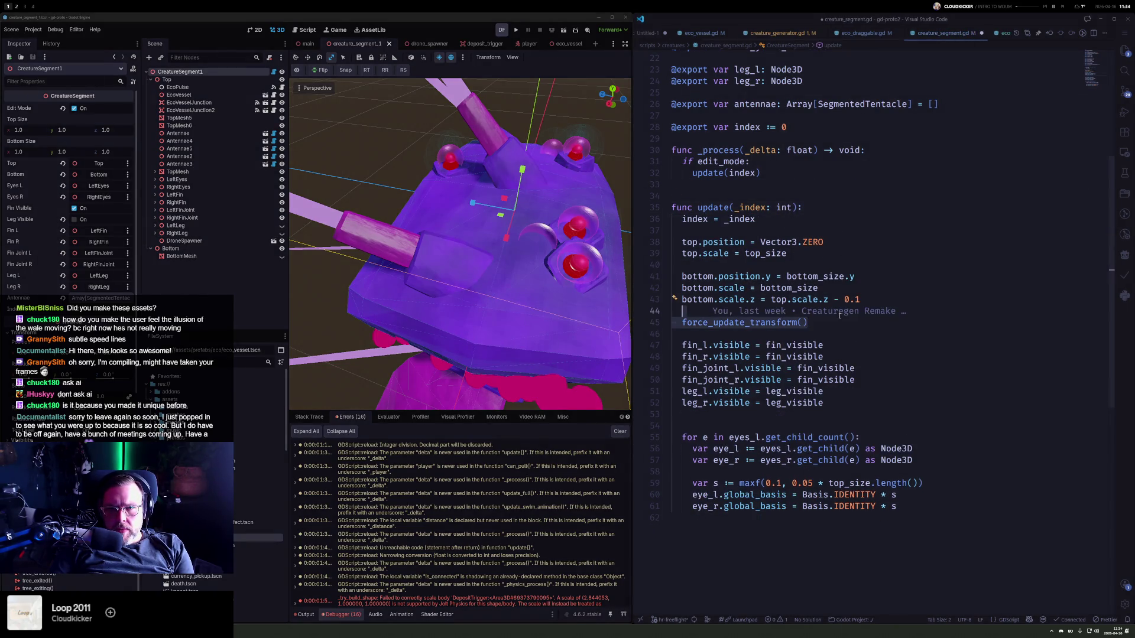
click(911, 330)
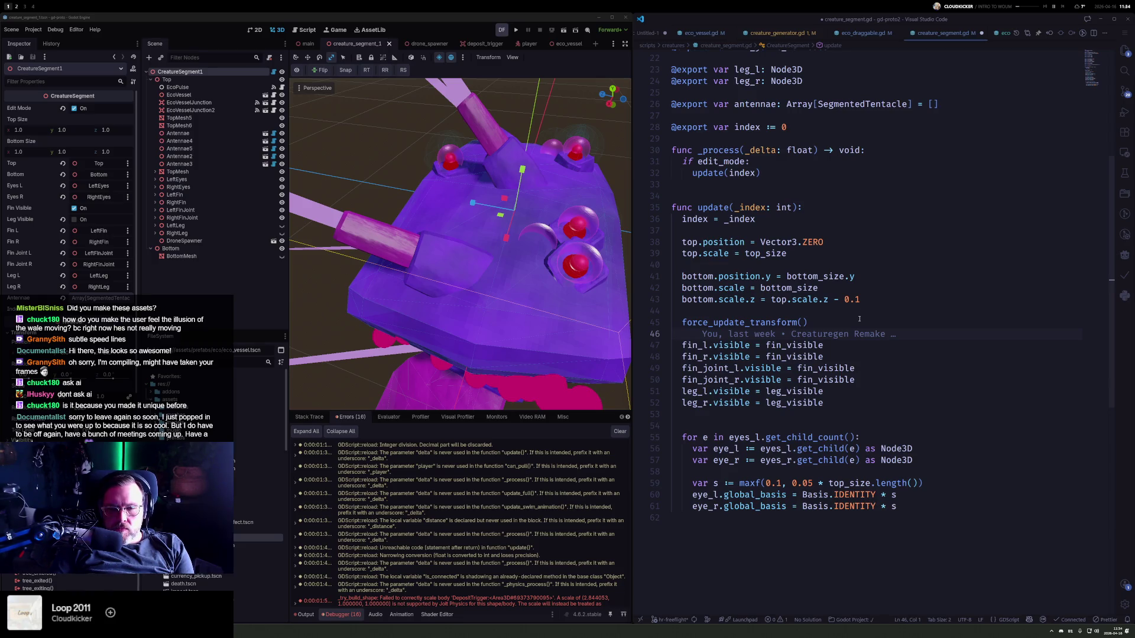
click(885, 288)
key(ctrl+s)
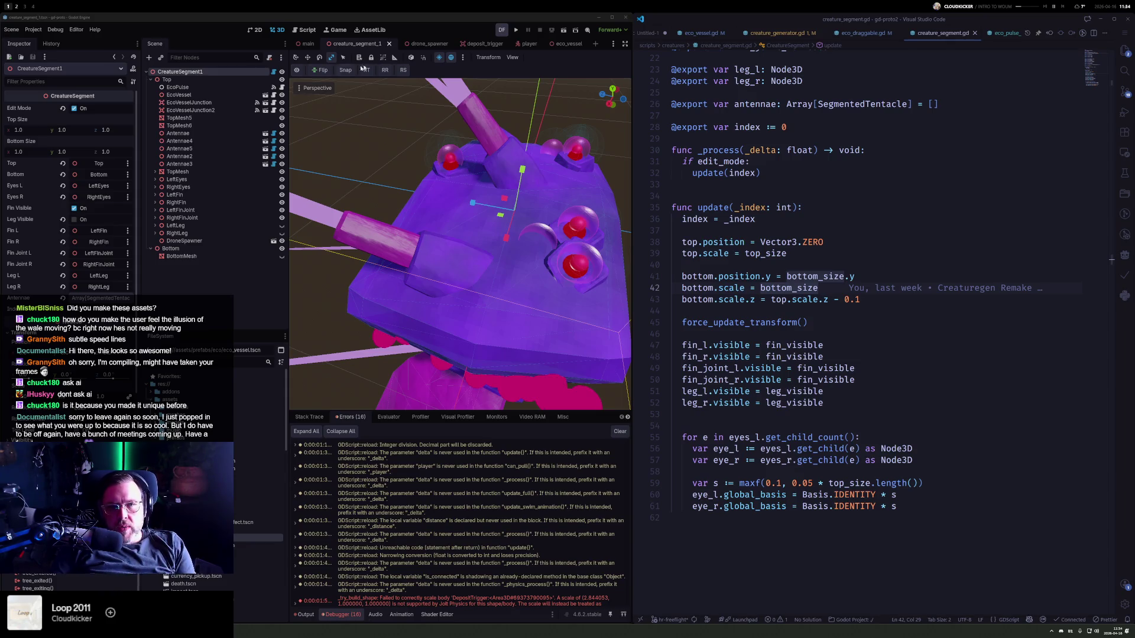
click(516, 31)
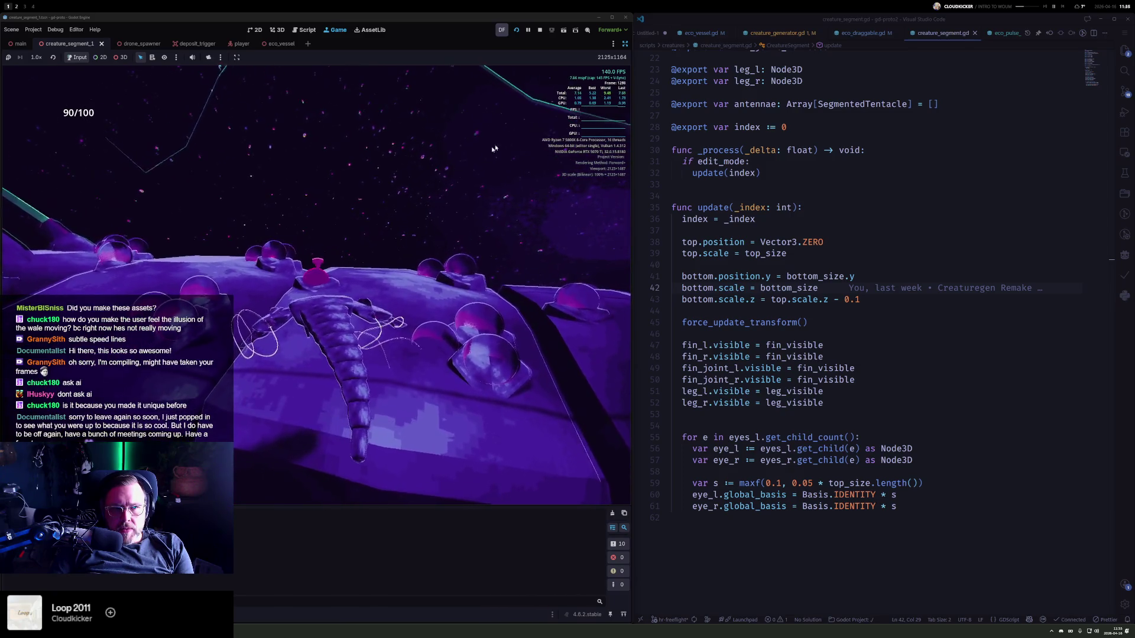
- Widen Godot and filter the remote scene tree by the interactible's object id from Output
click(624, 43)
drag(631, 177, 808, 177)
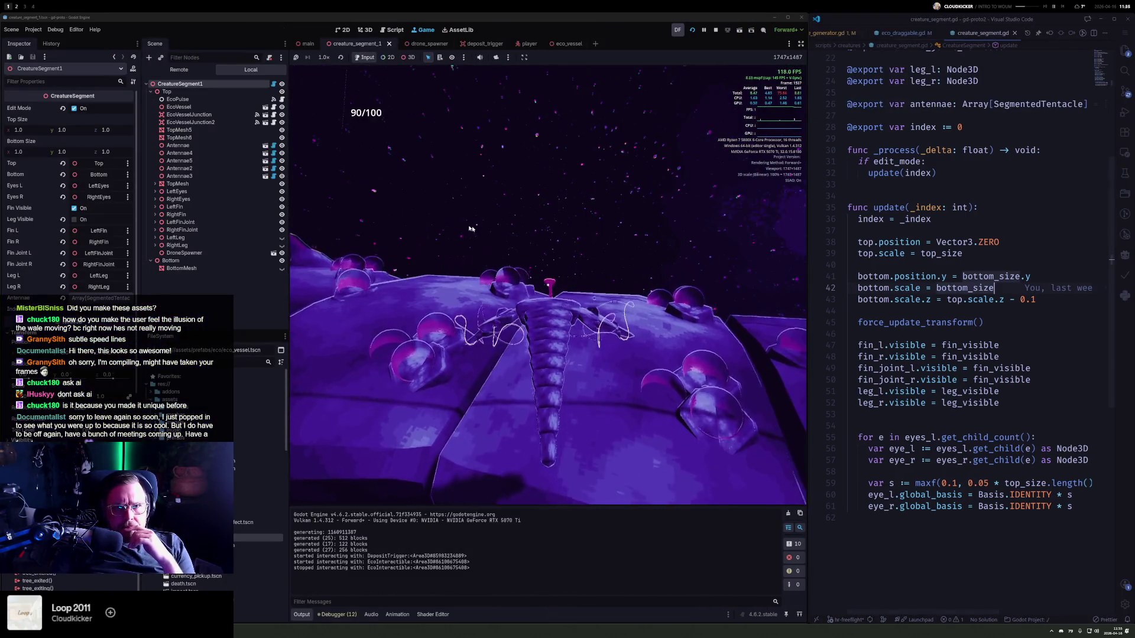
click(179, 69)
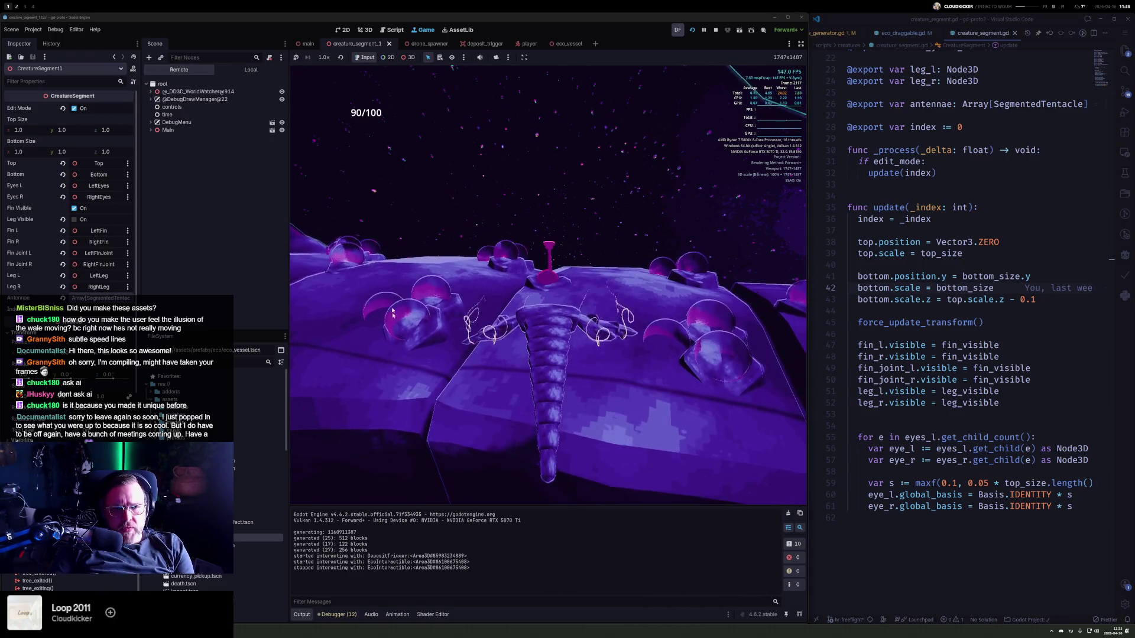
double_click(452, 568)
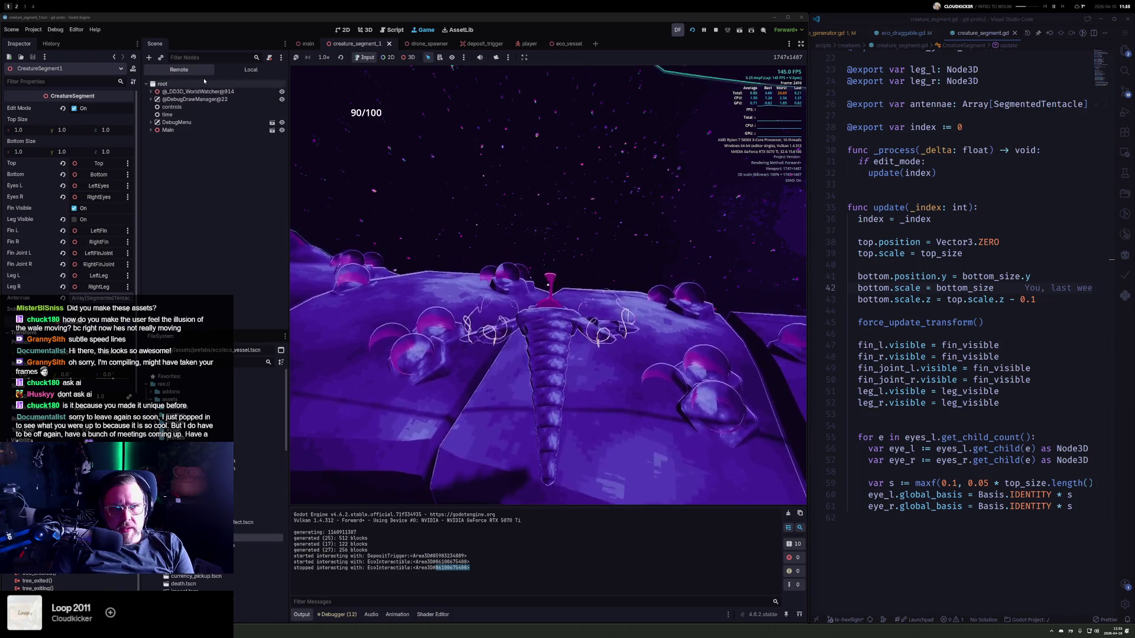
click(203, 57)
key(ctrl+v)
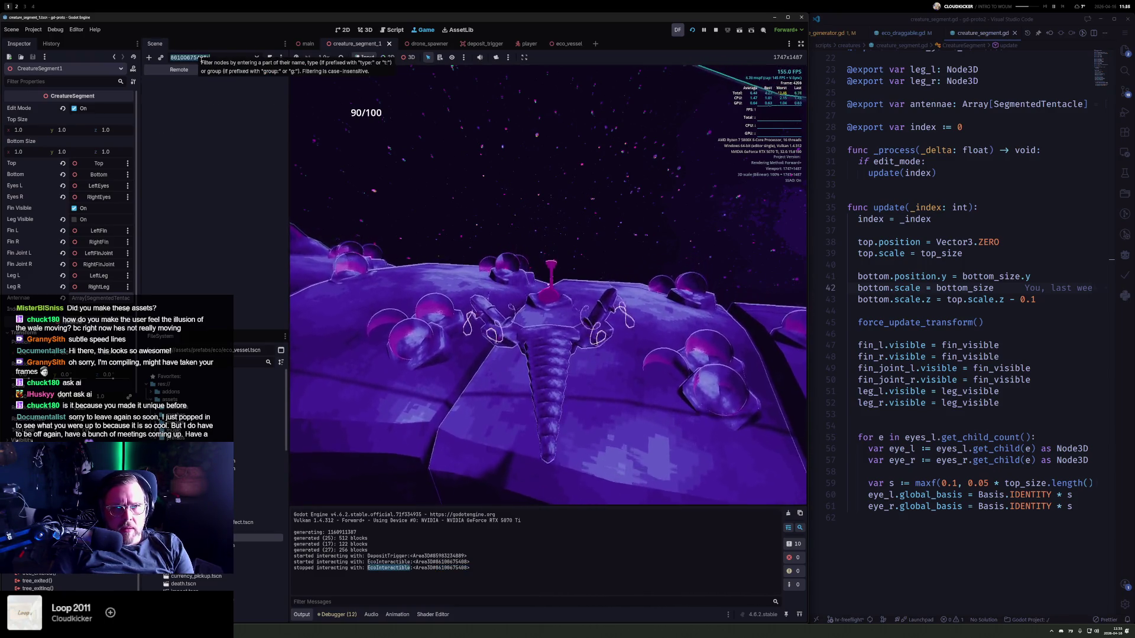
- Filter the remote tree for 'ecr', inspect the first EcoInteractible, and pick a collision shape in-game
text(ecointe)
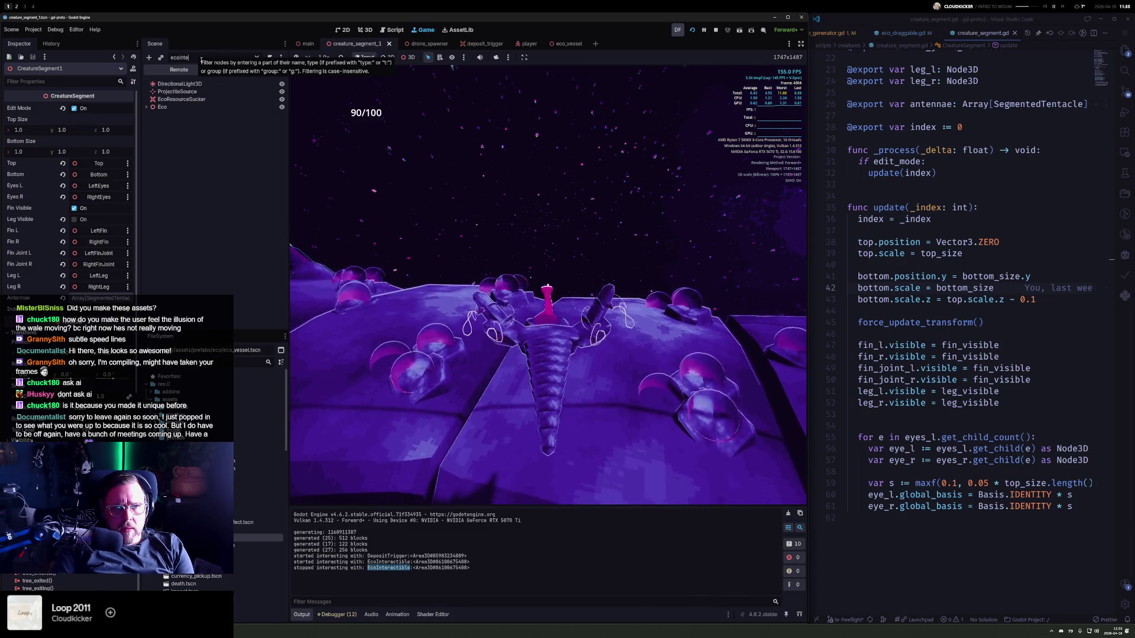
text(rac)
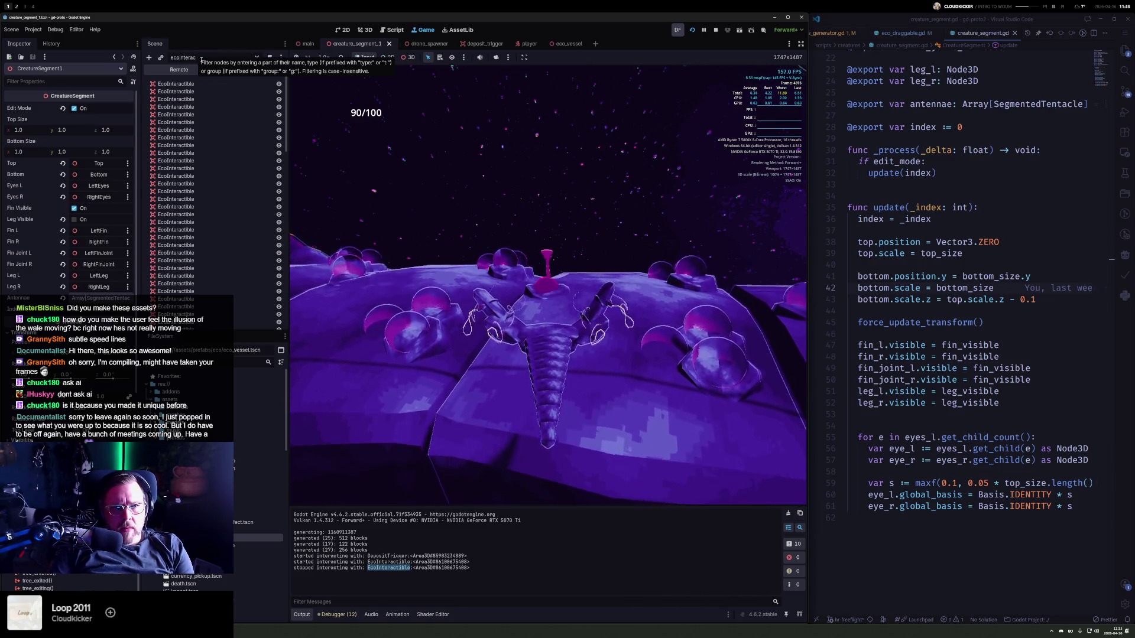
click(201, 84)
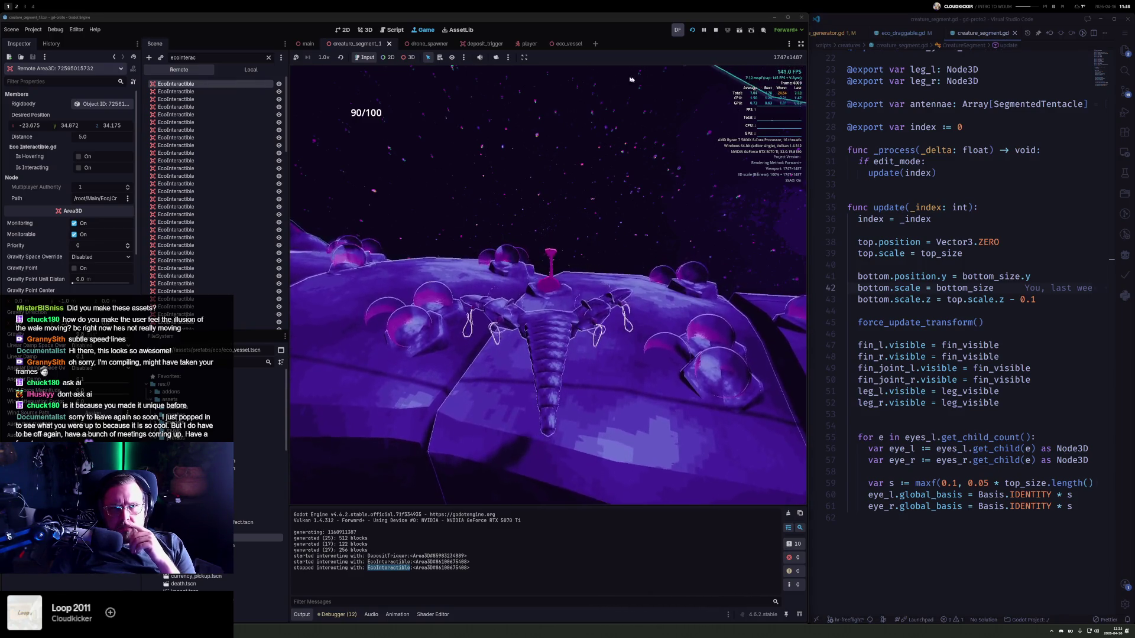
click(523, 59)
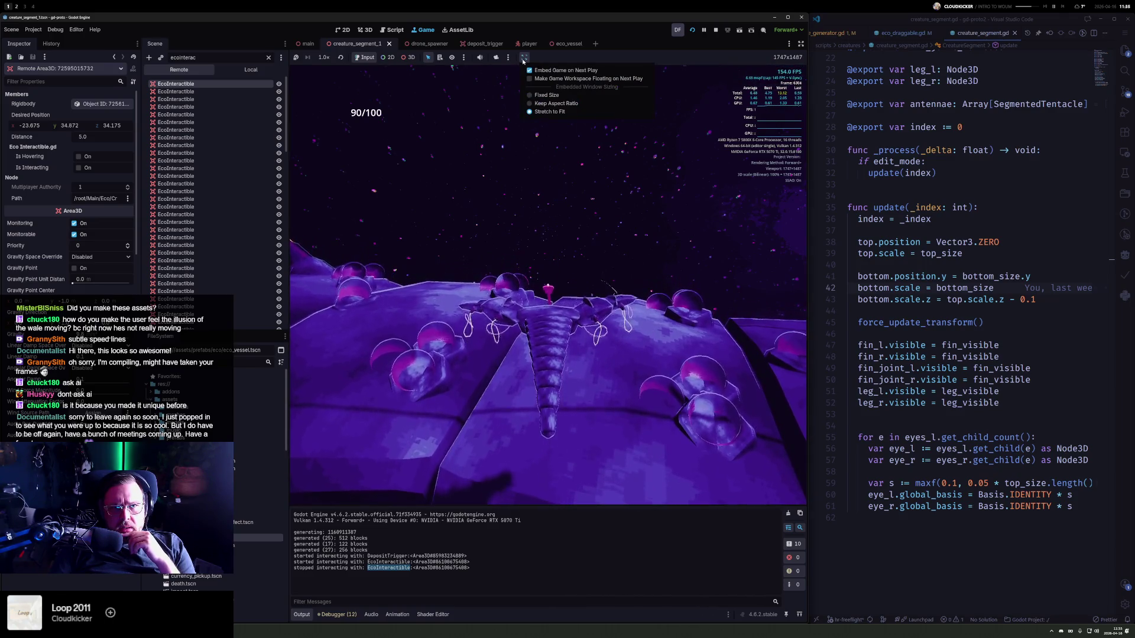
click(523, 59)
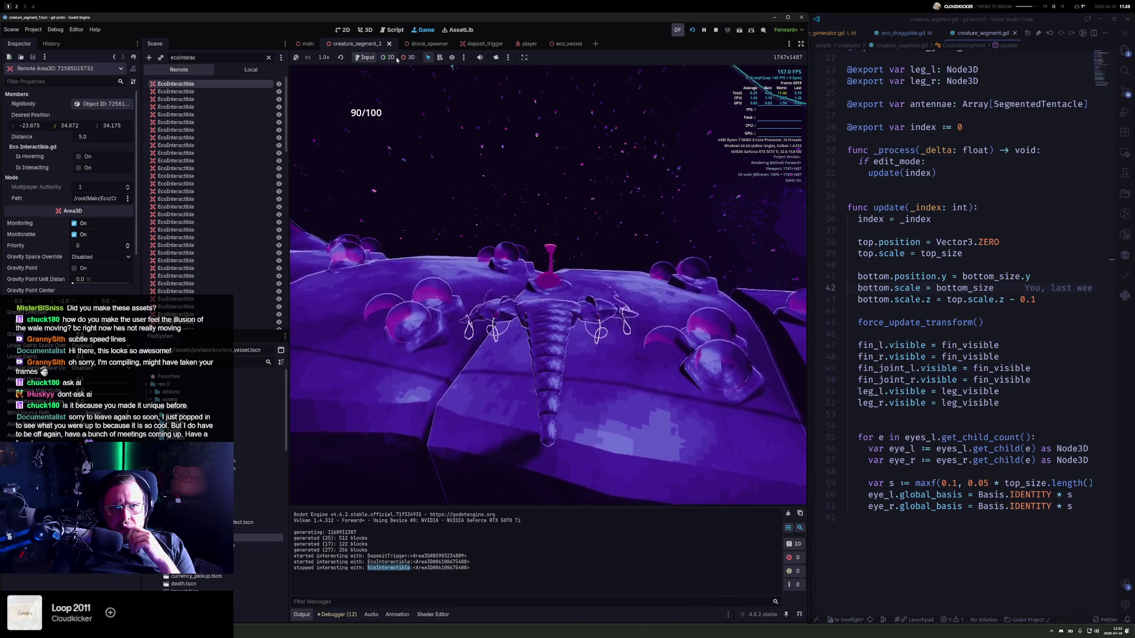
click(552, 273)
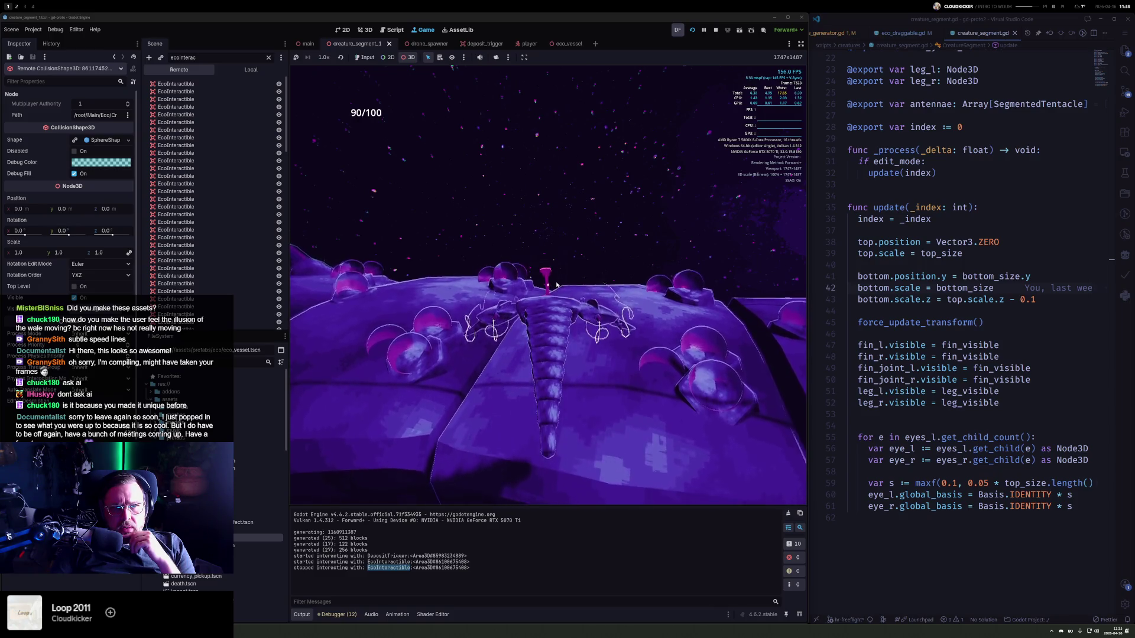
- Use list-select mode in the game view to inspect EcoVesselEnd, then clear the node filter
click(463, 58)
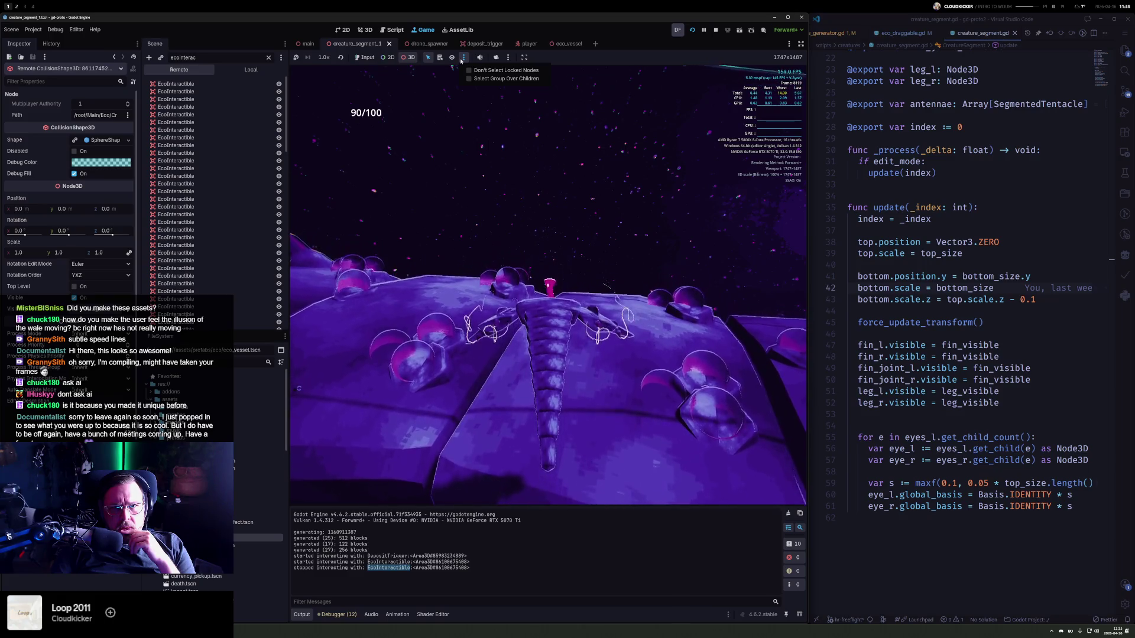
click(440, 57)
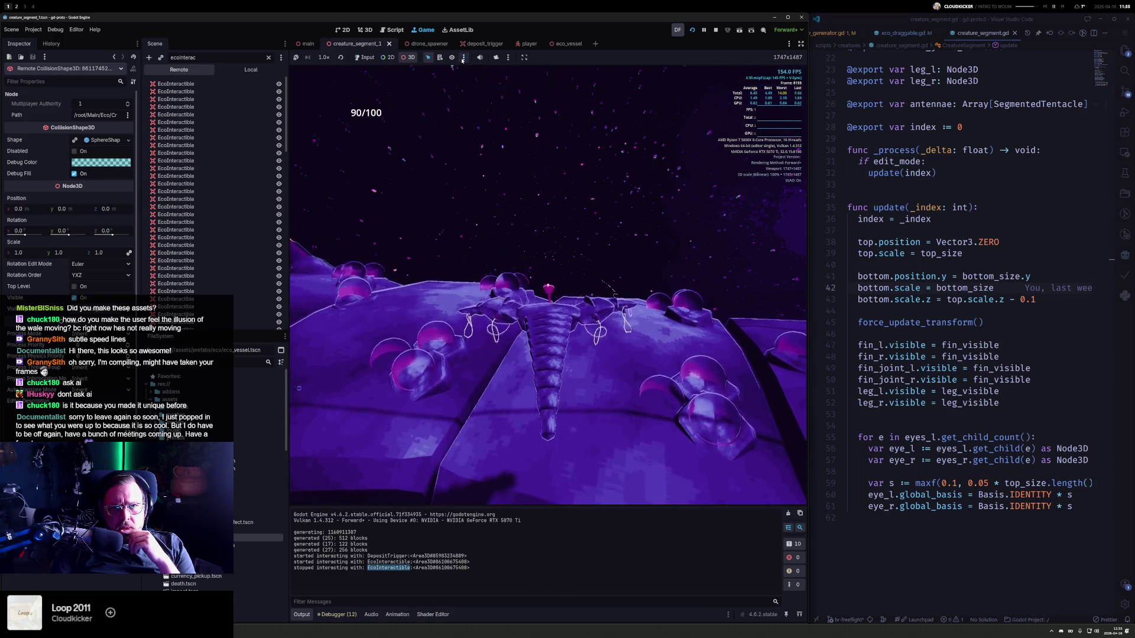
click(547, 284)
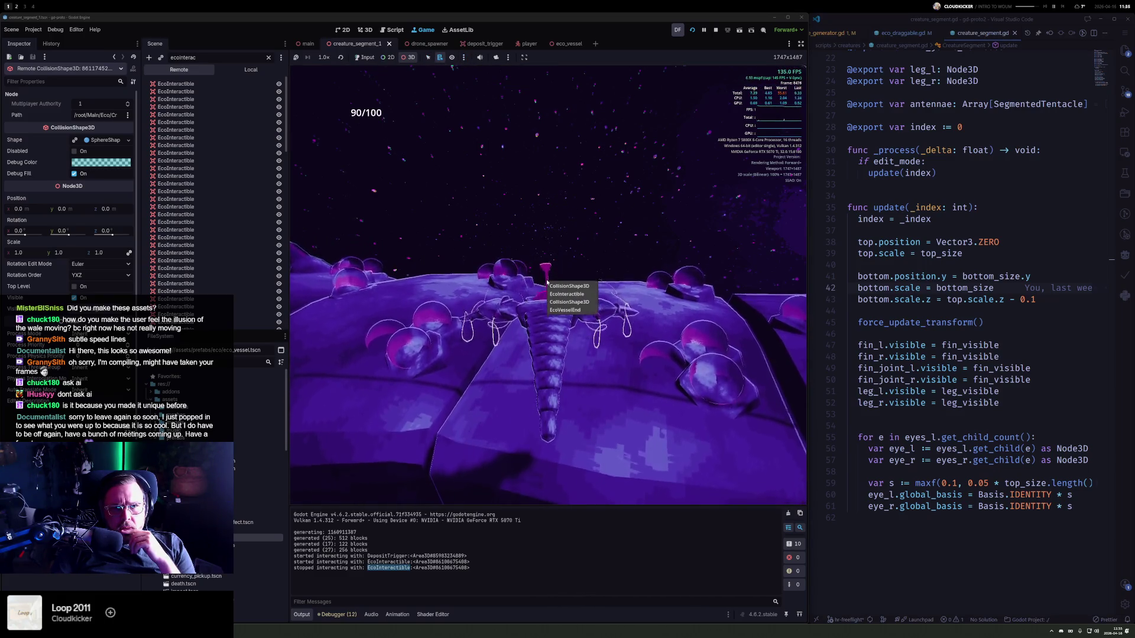
click(568, 311)
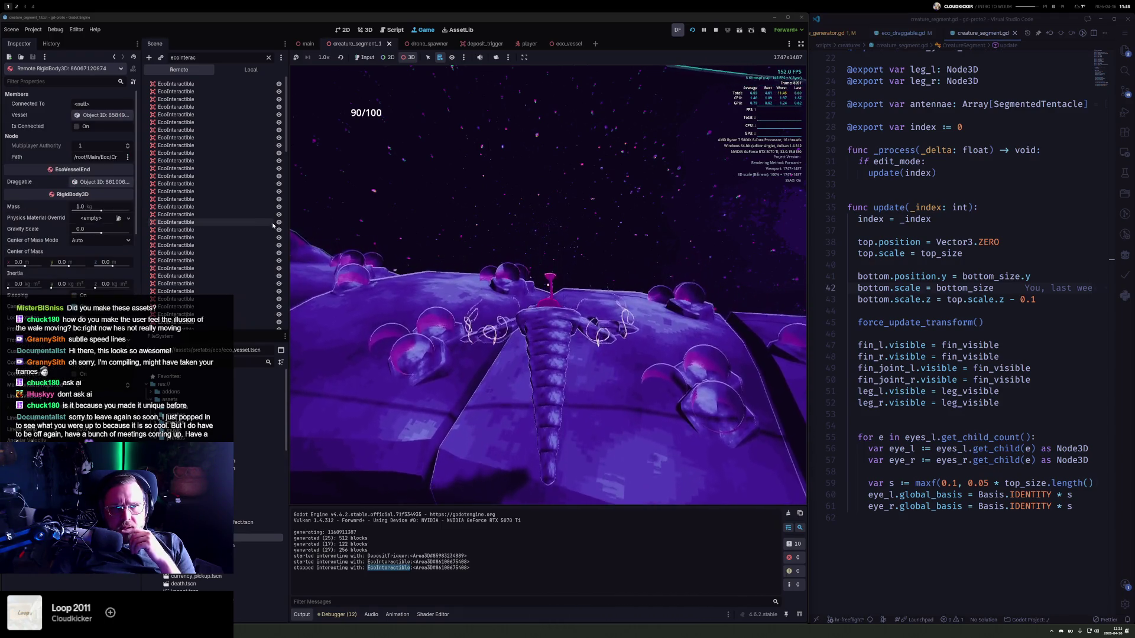
click(268, 57)
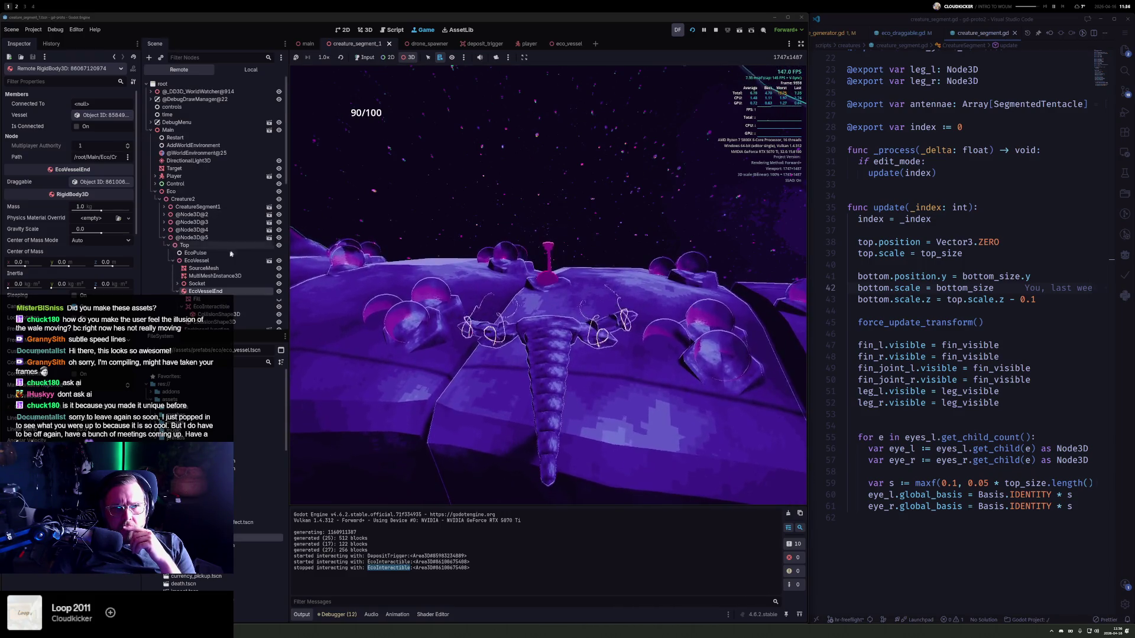
scroll(230, 254, down, 3)
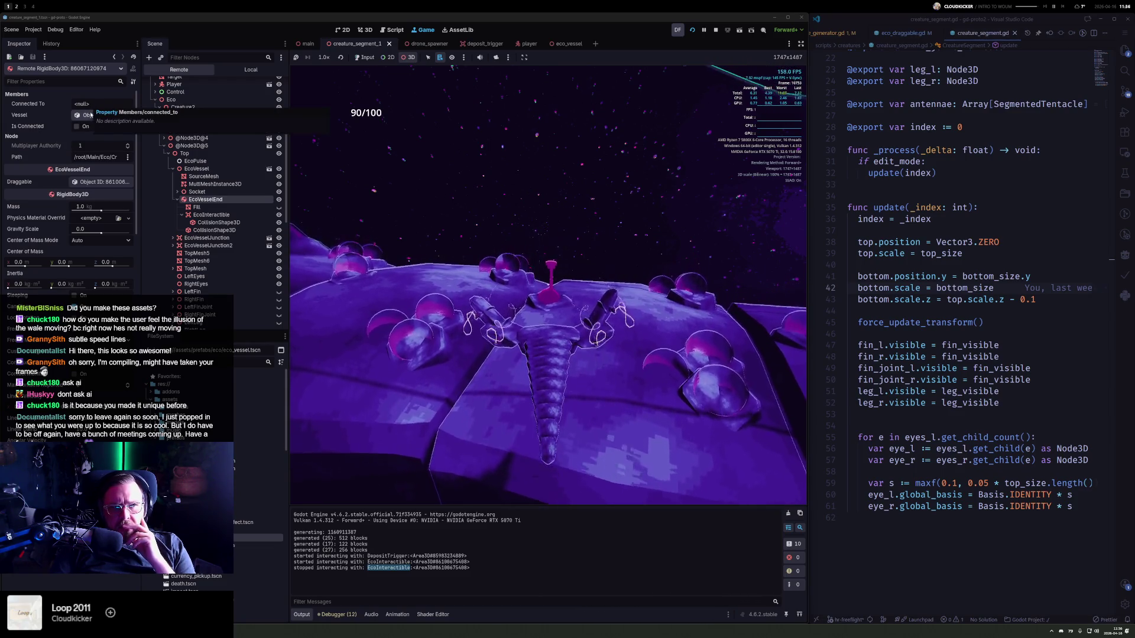
scroll(55, 244, down, 2)
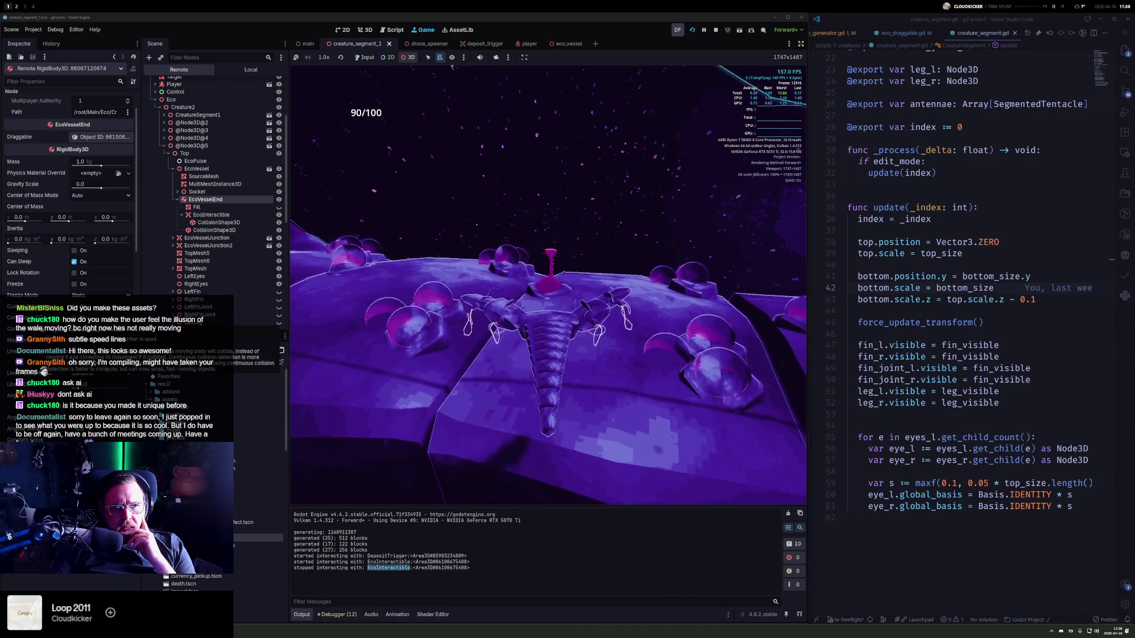
scroll(43, 343, down, 2)
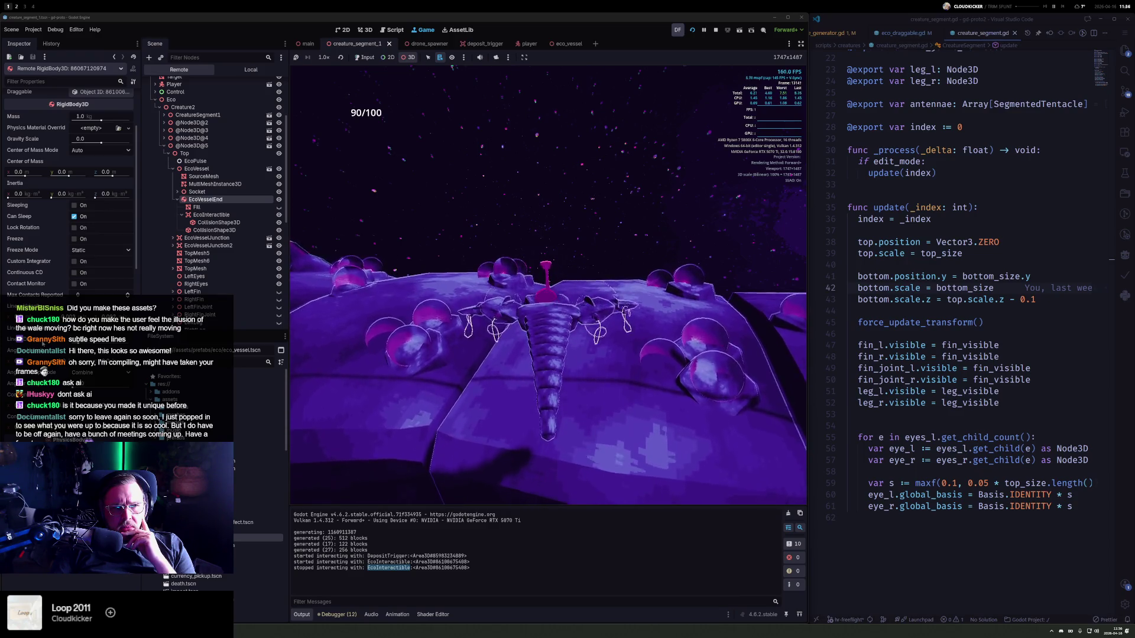
scroll(43, 342, down, 4)
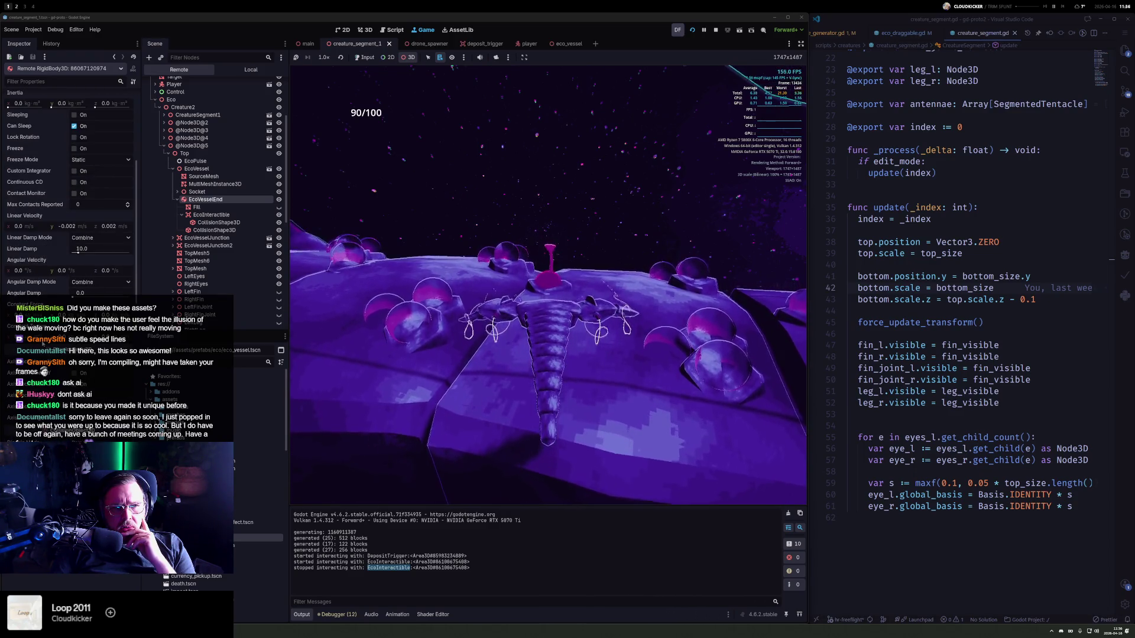
scroll(43, 343, down, 10)
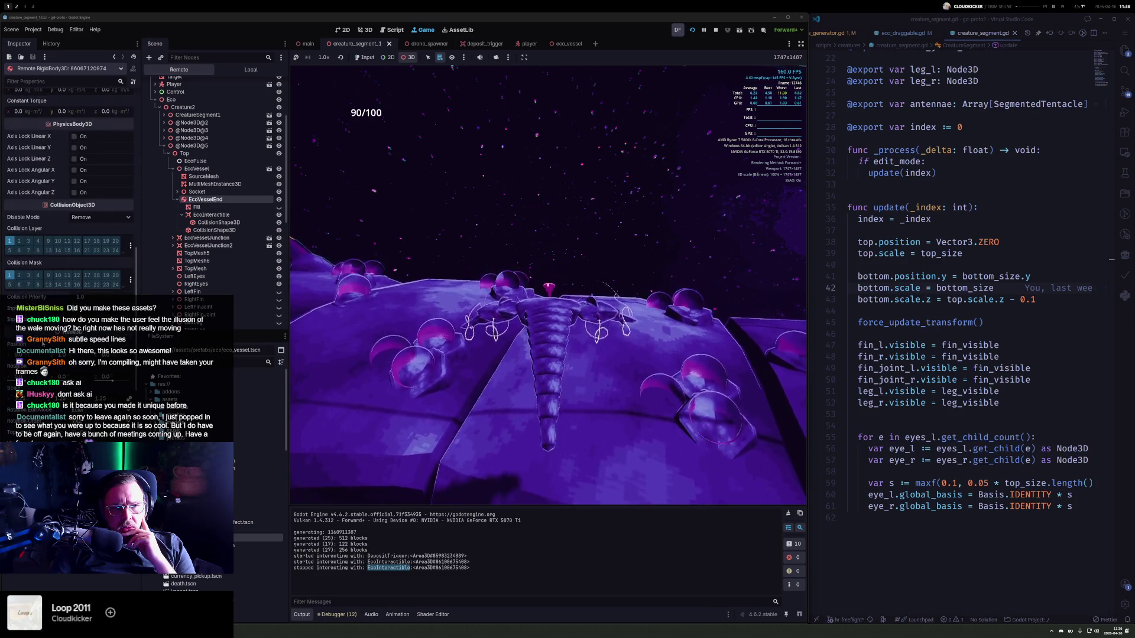
scroll(43, 343, down, 4)
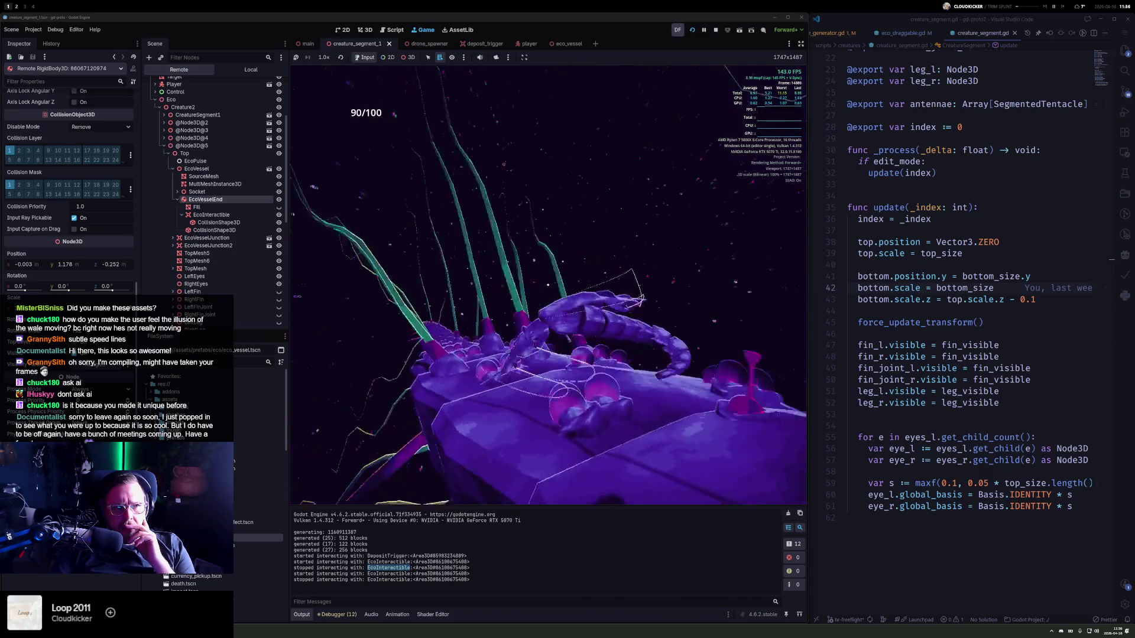
scroll(67, 141, up, 10)
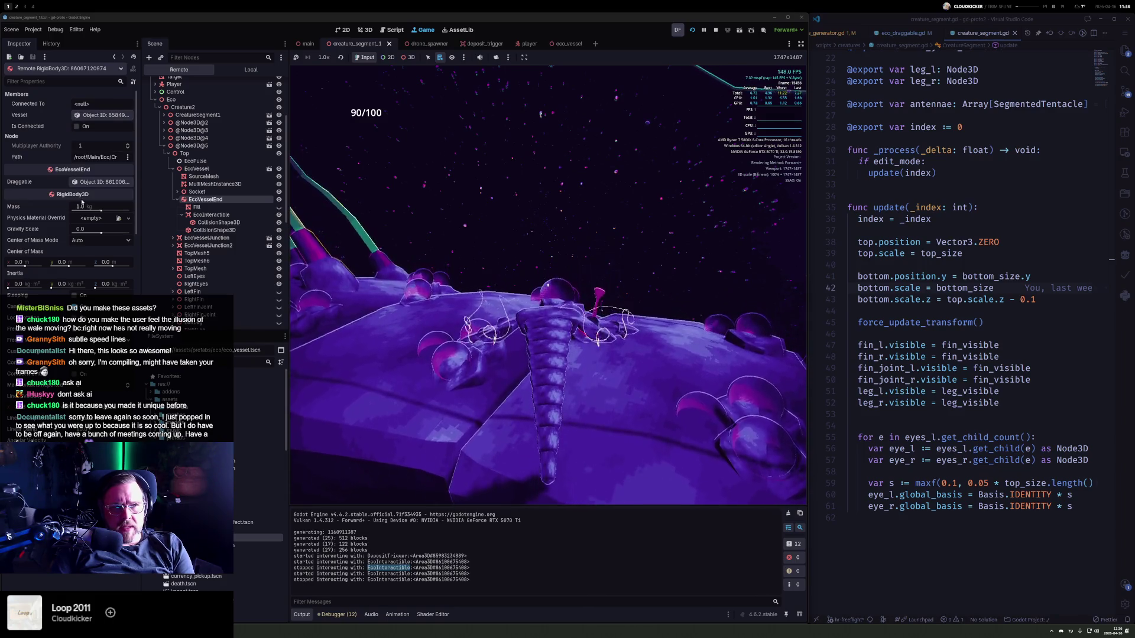
- Inspect Creature2's remote segment nodes and change the vessel node's Process Mode while running
click(217, 216)
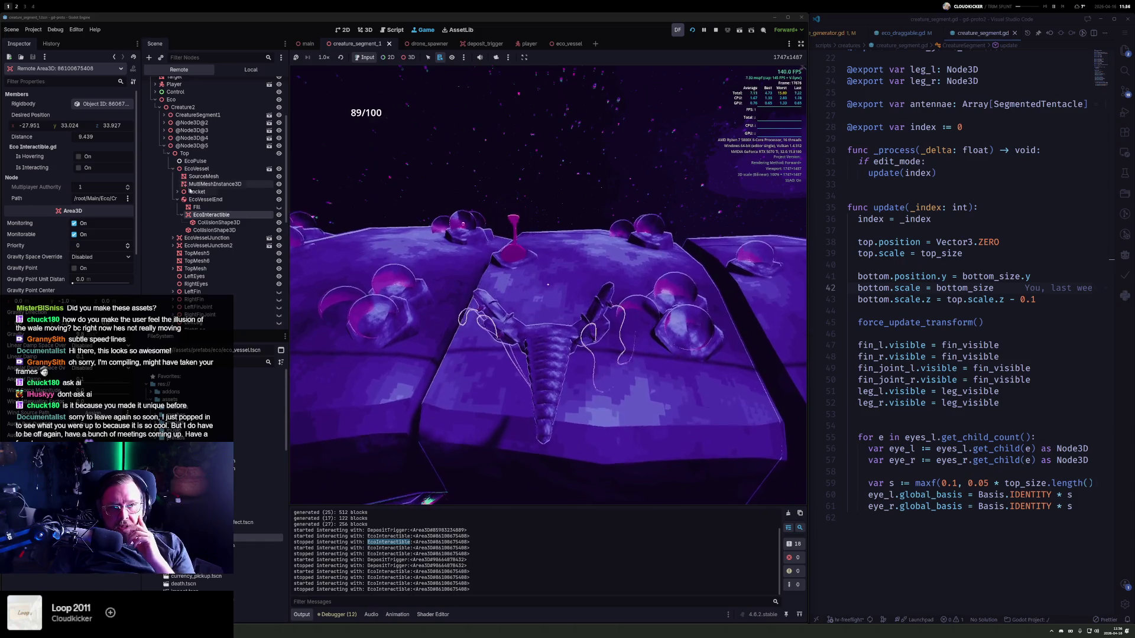
click(179, 108)
scroll(39, 216, down, 5)
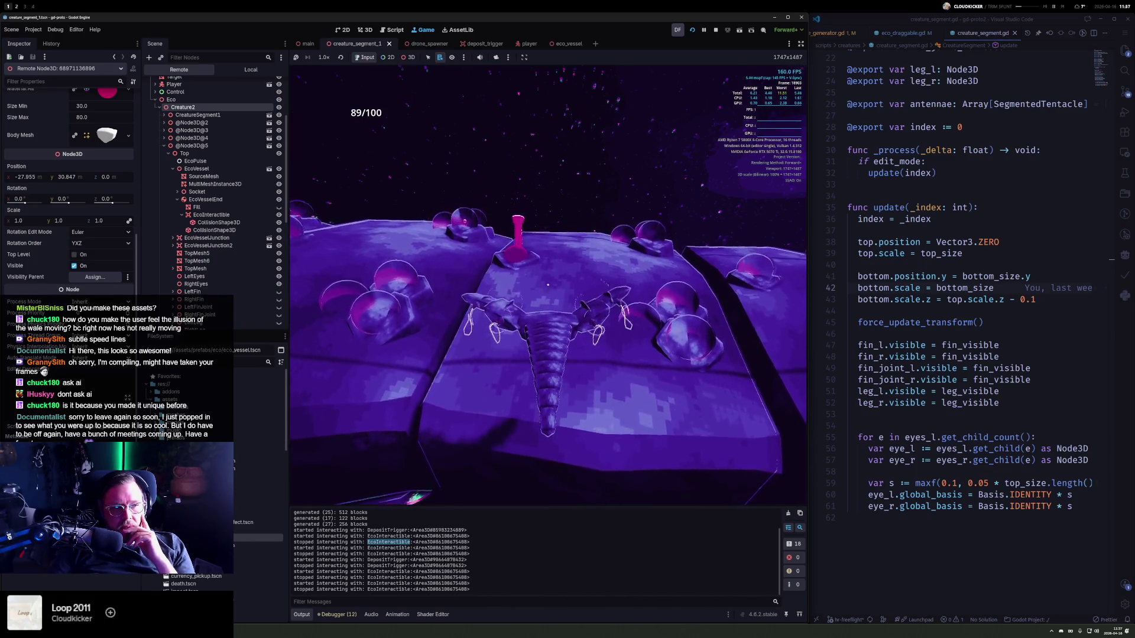
click(192, 114)
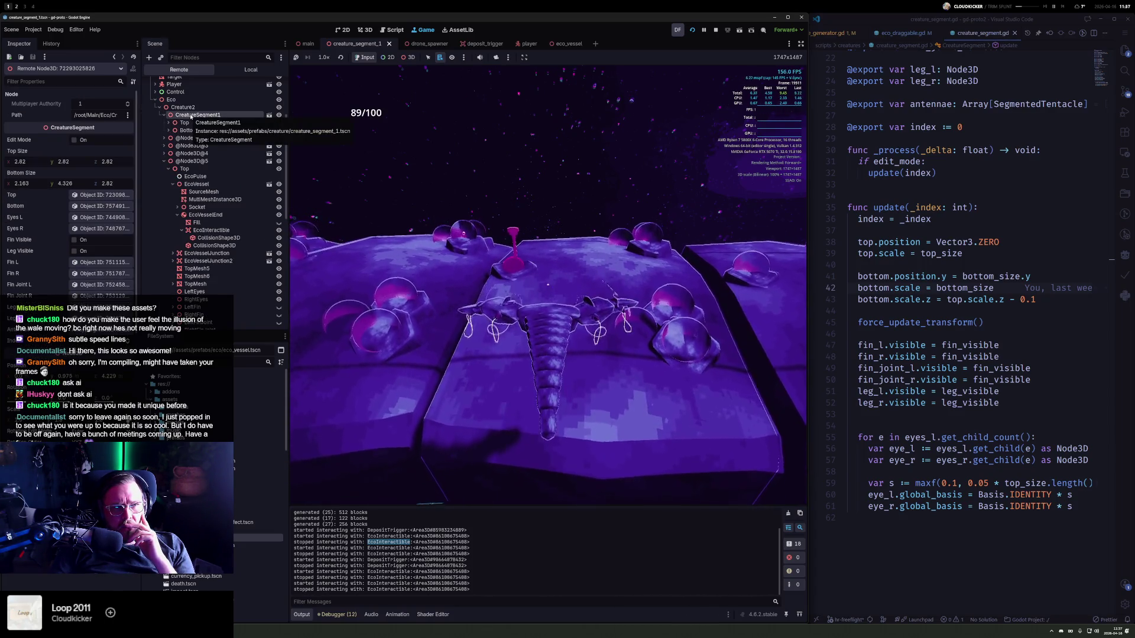
click(165, 115)
click(201, 145)
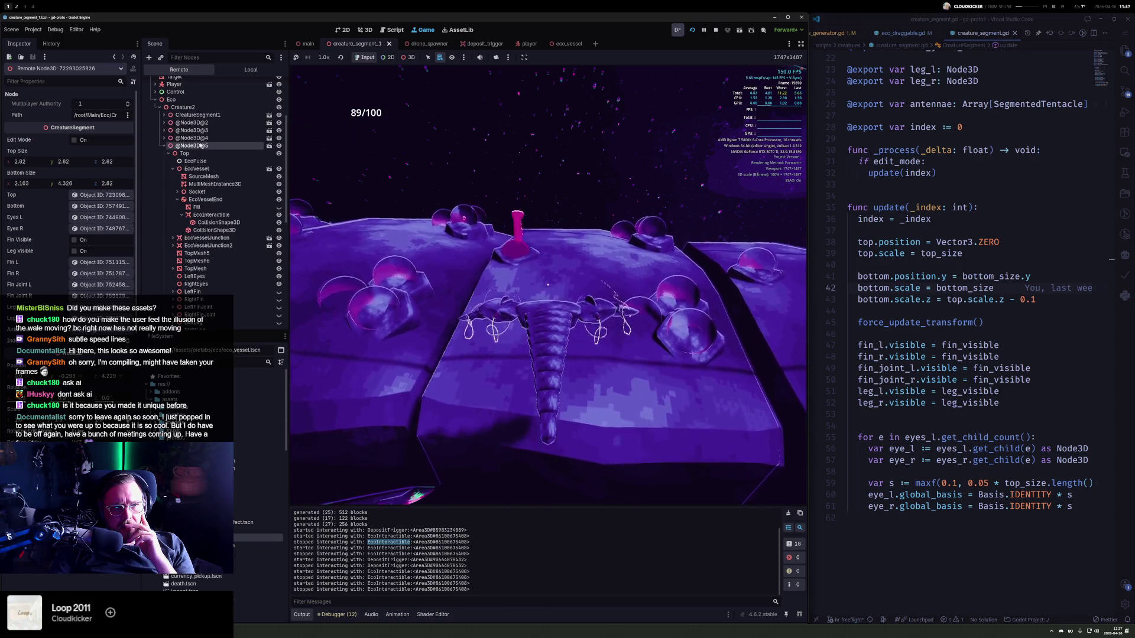
scroll(42, 279, down, 5)
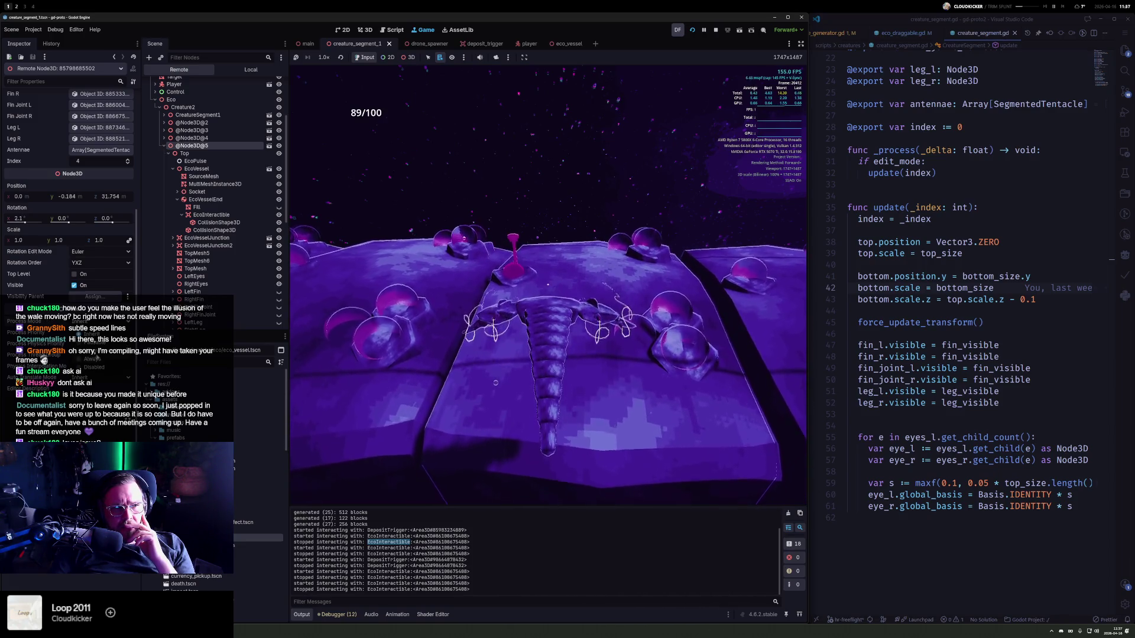
click(100, 360)
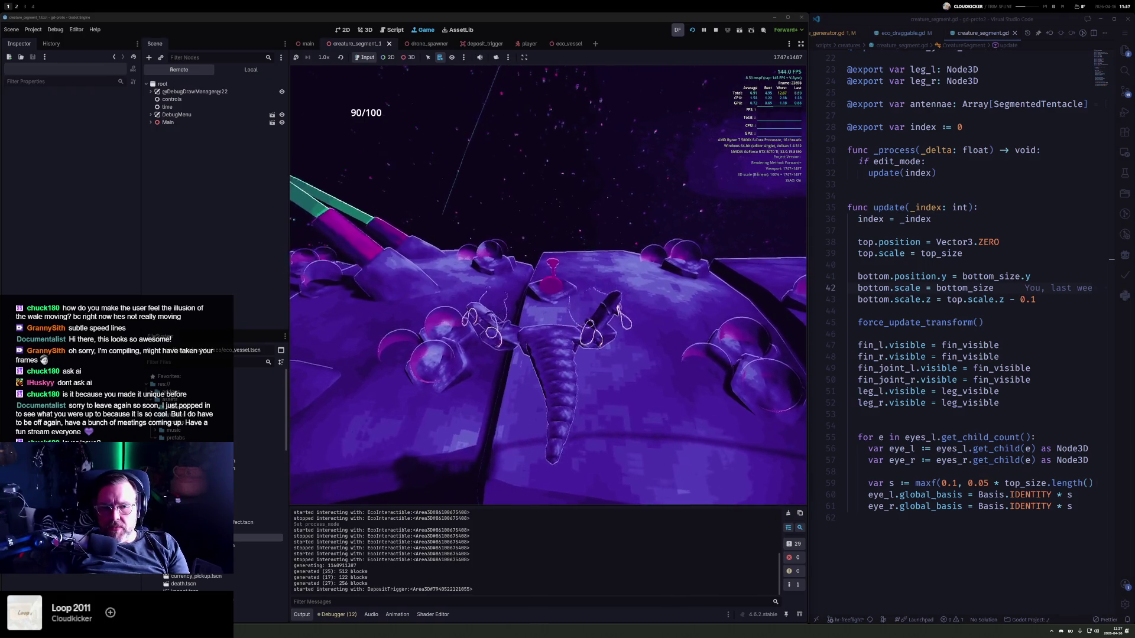
- Pick the vessel end in 3D select mode and inspect its mesh, EcoInteractible and segment node
click(405, 58)
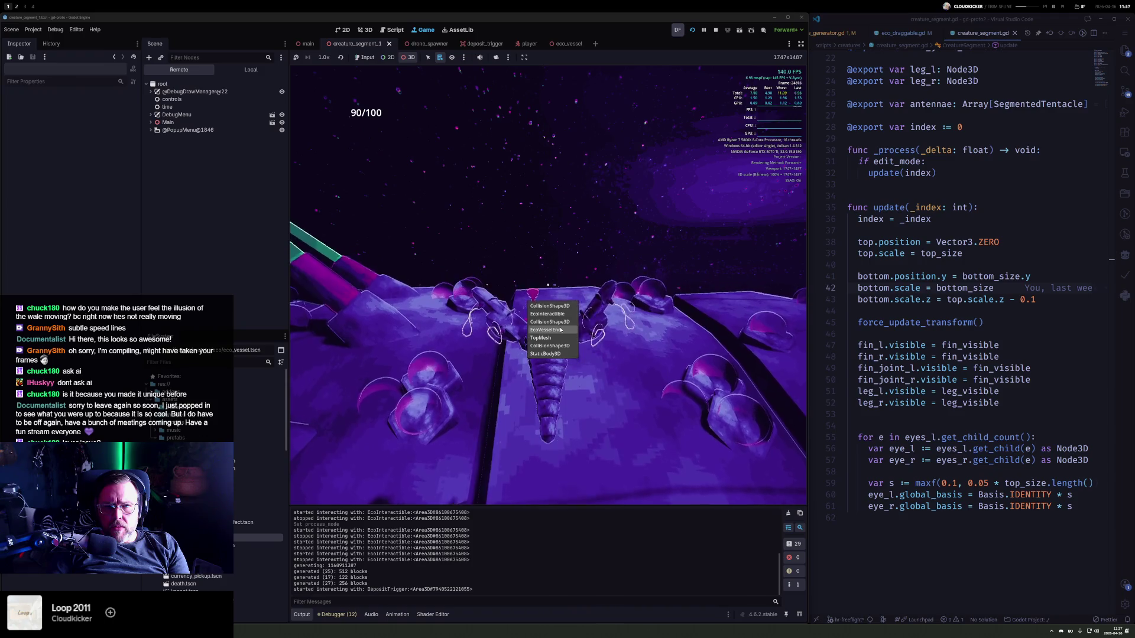
click(558, 330)
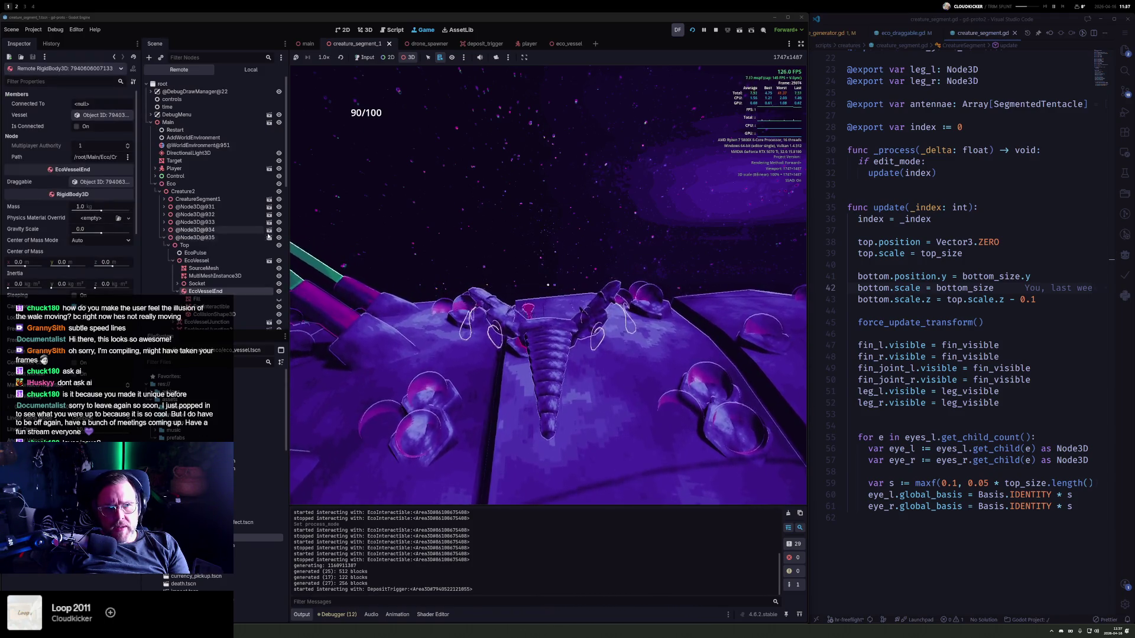
click(362, 57)
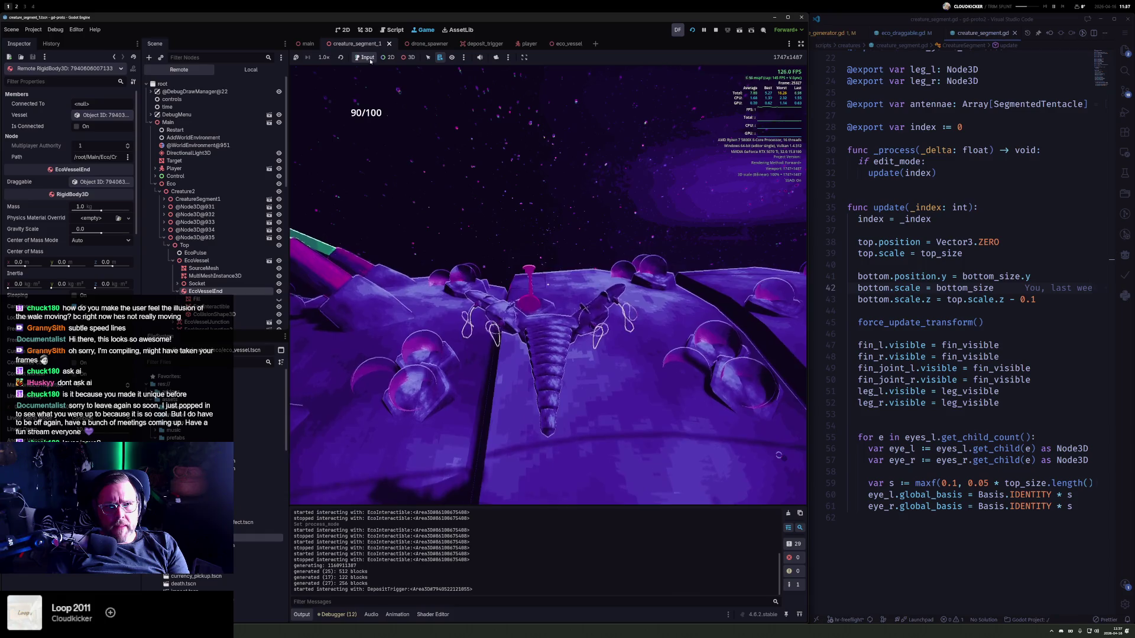
click(201, 291)
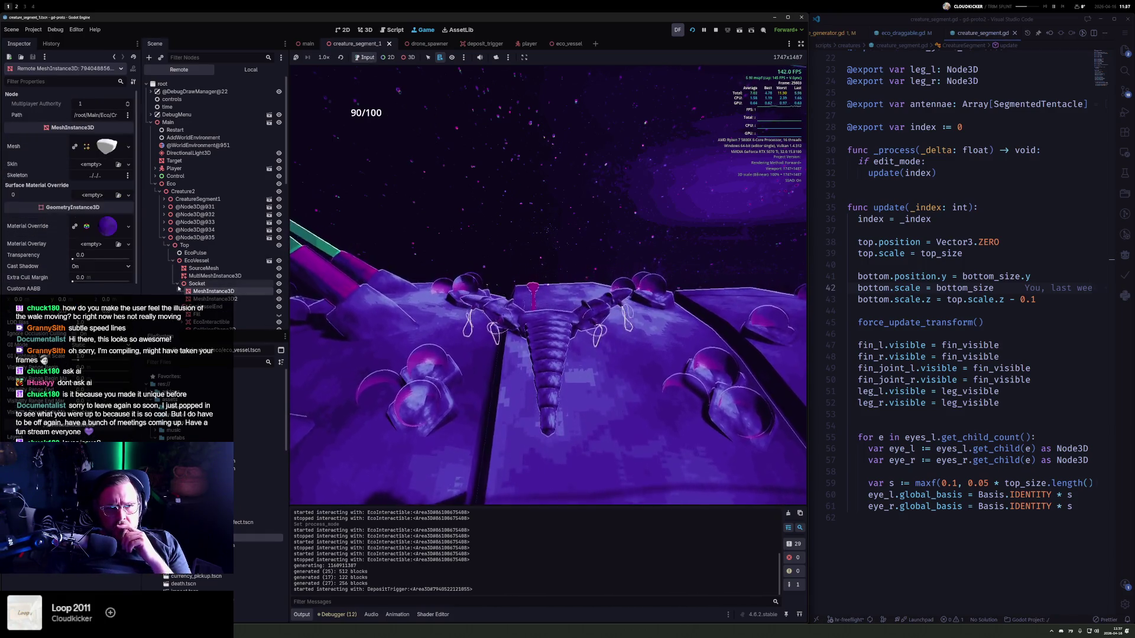
scroll(195, 284, down, 1)
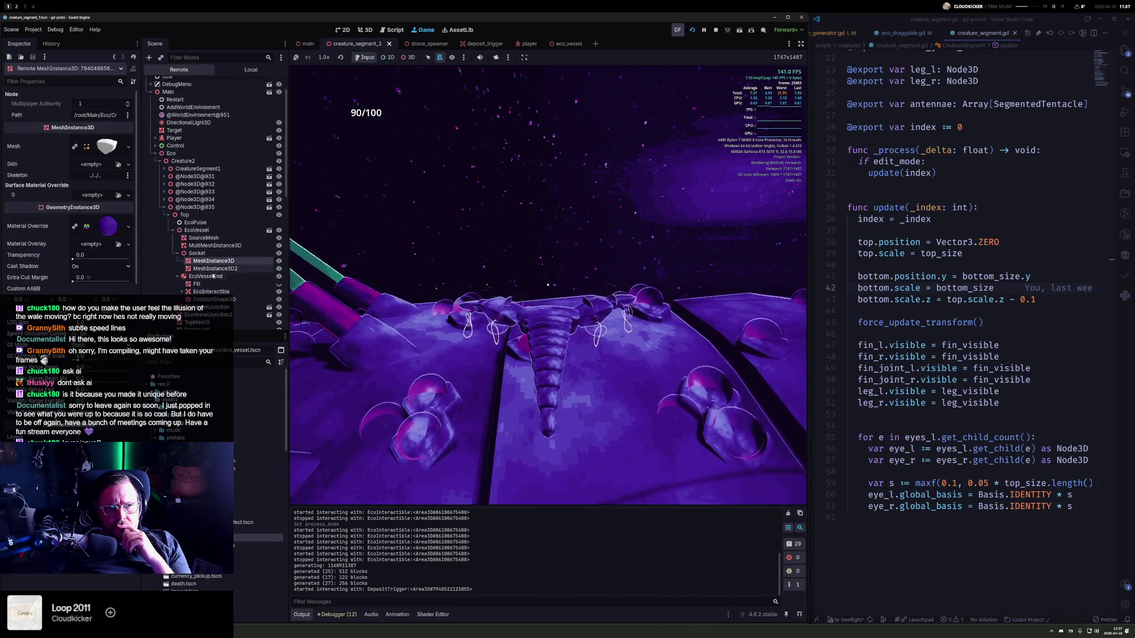
click(214, 292)
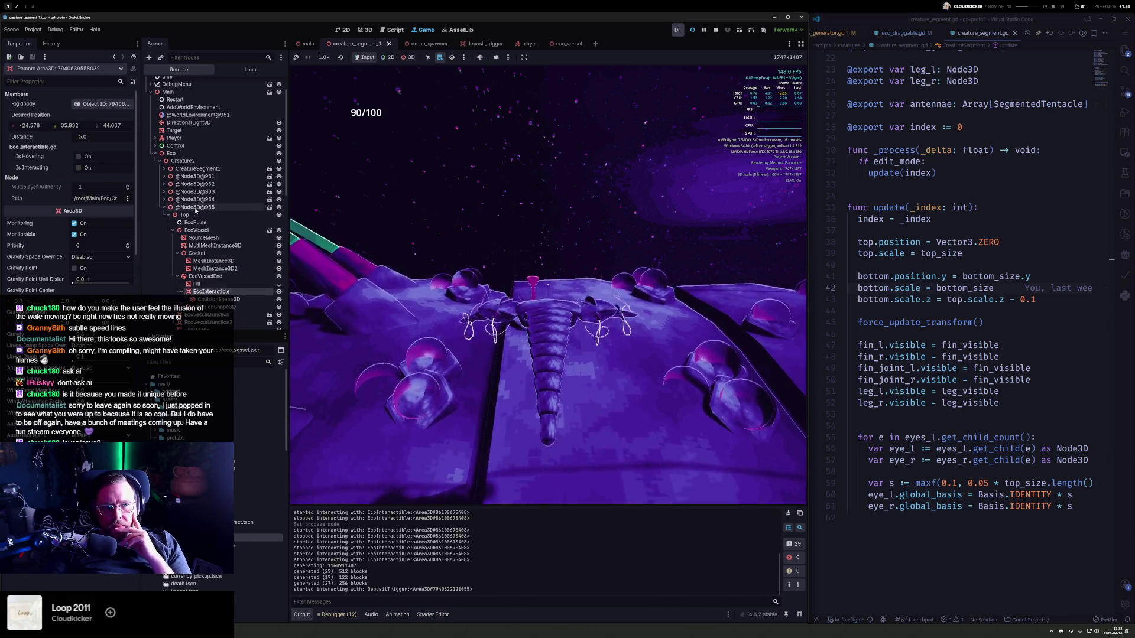
click(195, 208)
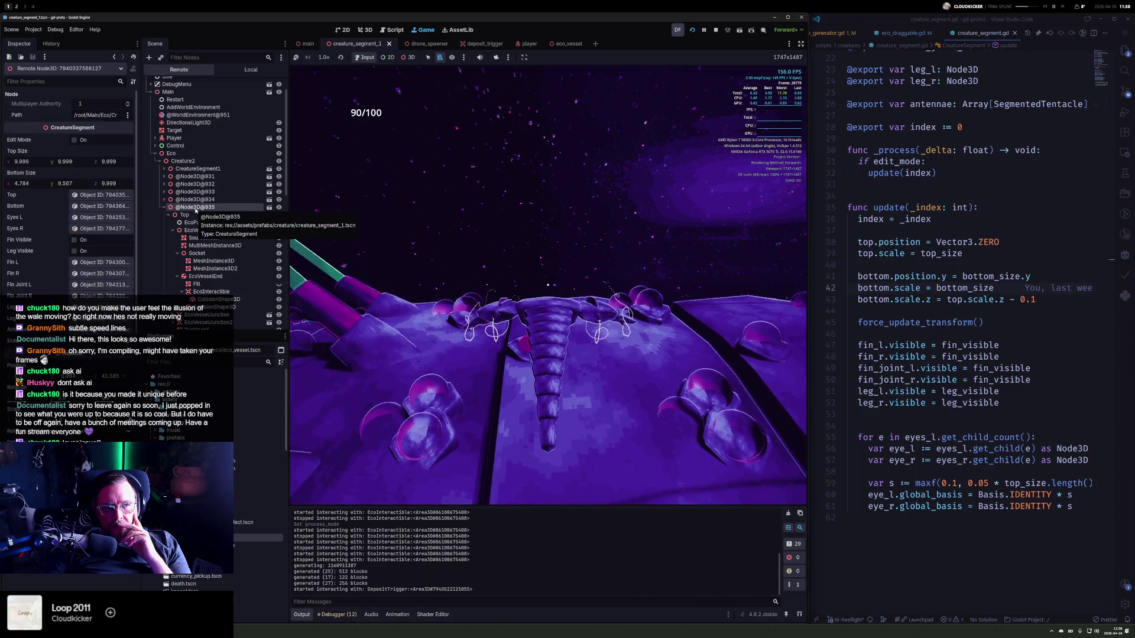
scroll(66, 300, down, 5)
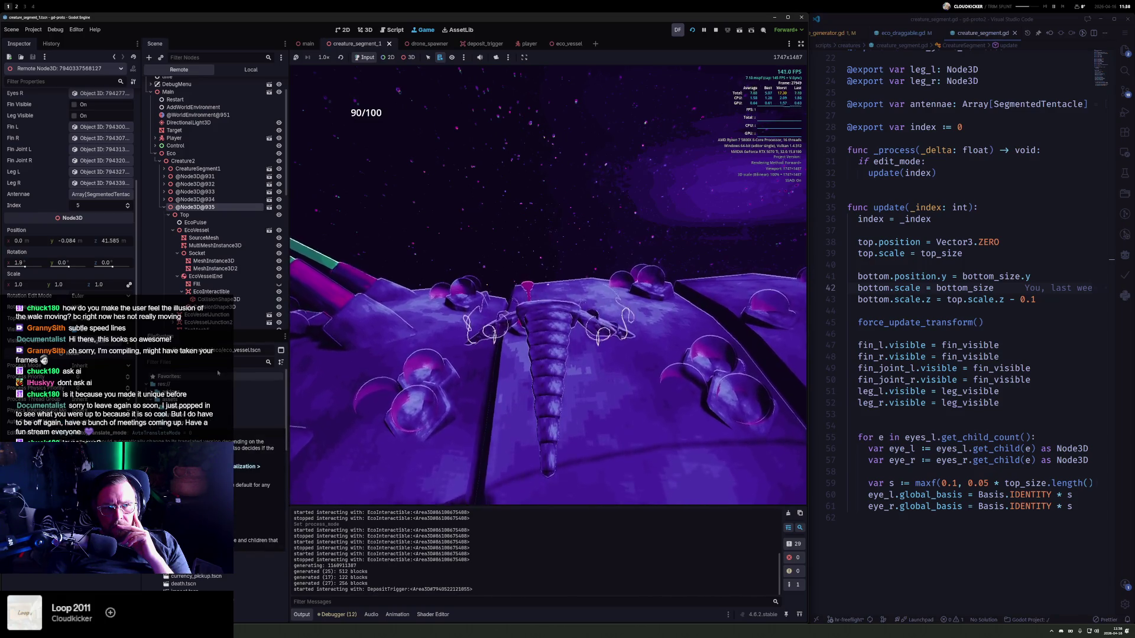
- Walk through Top, EcoVessel, Socket and EcoVesselEnd, trying to drag EcoVesselEnd higher in the tree
click(200, 215)
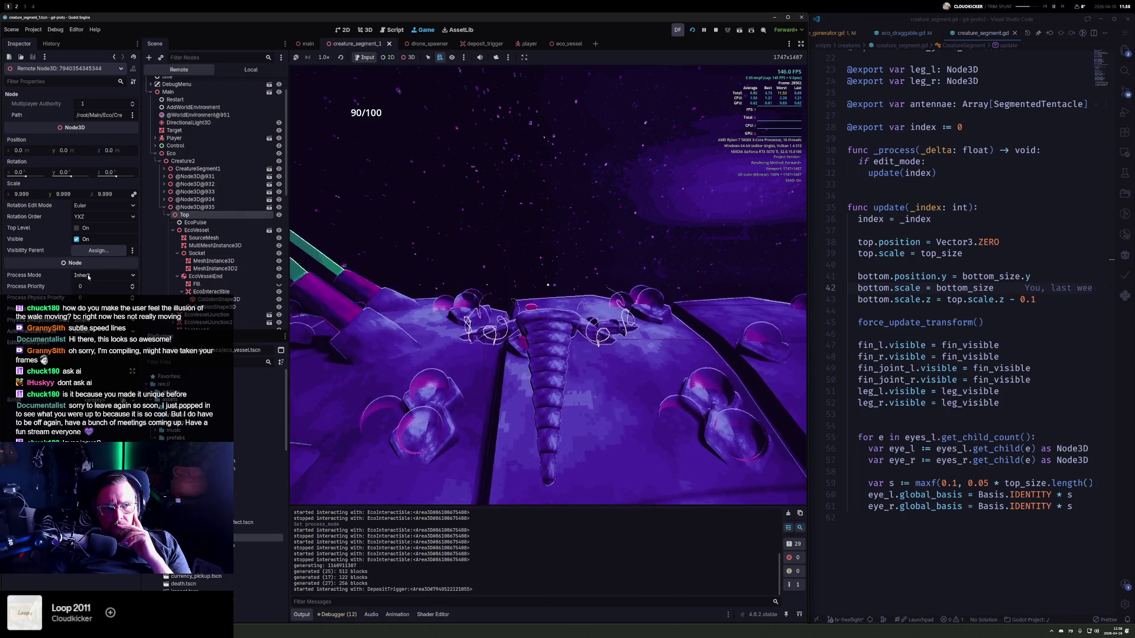
click(213, 230)
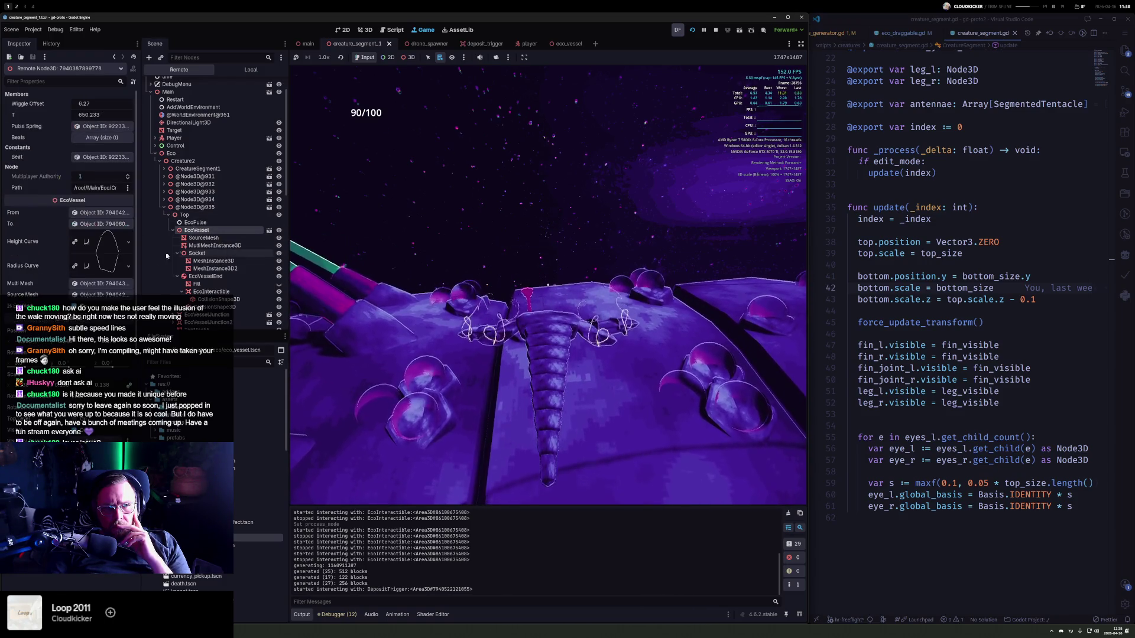
scroll(71, 207, down, 5)
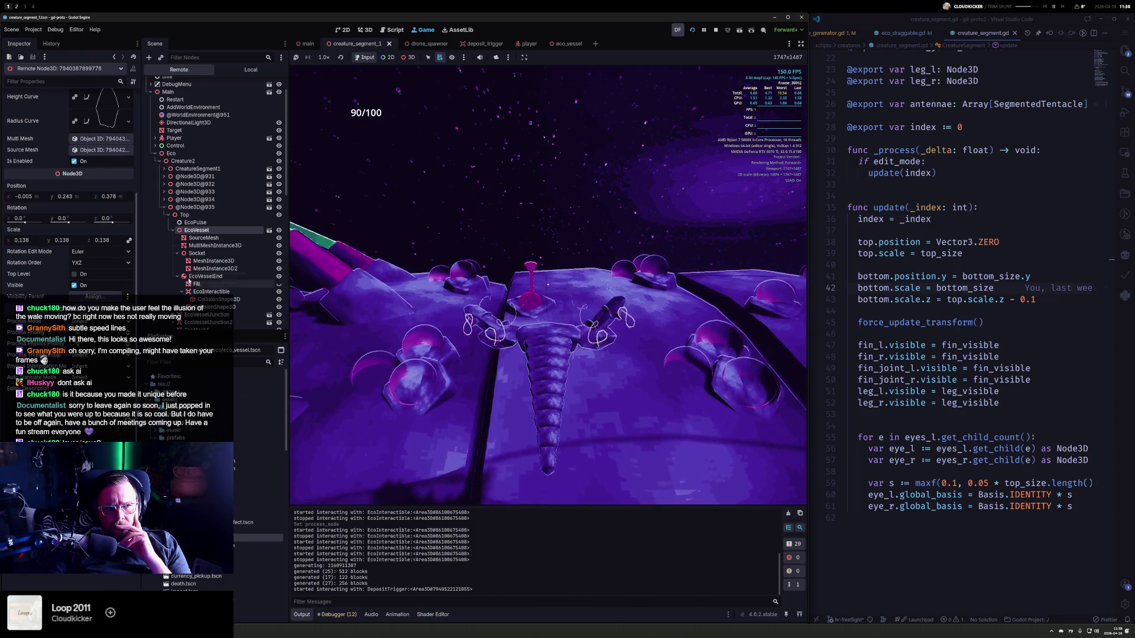
click(198, 253)
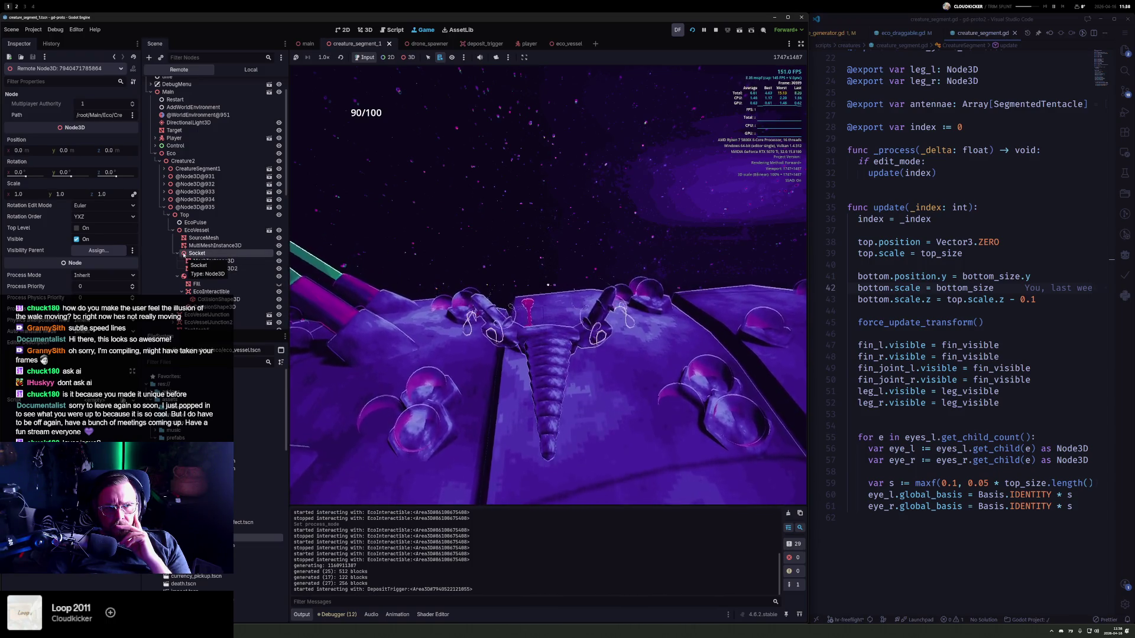
click(177, 253)
click(195, 260)
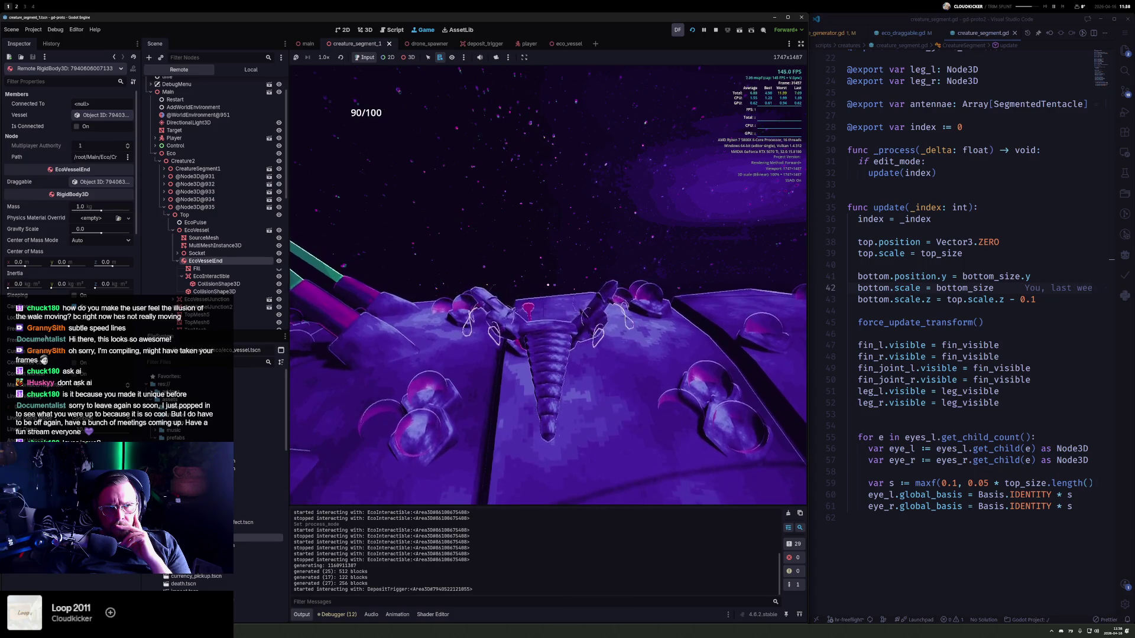
scroll(68, 177, down, 3)
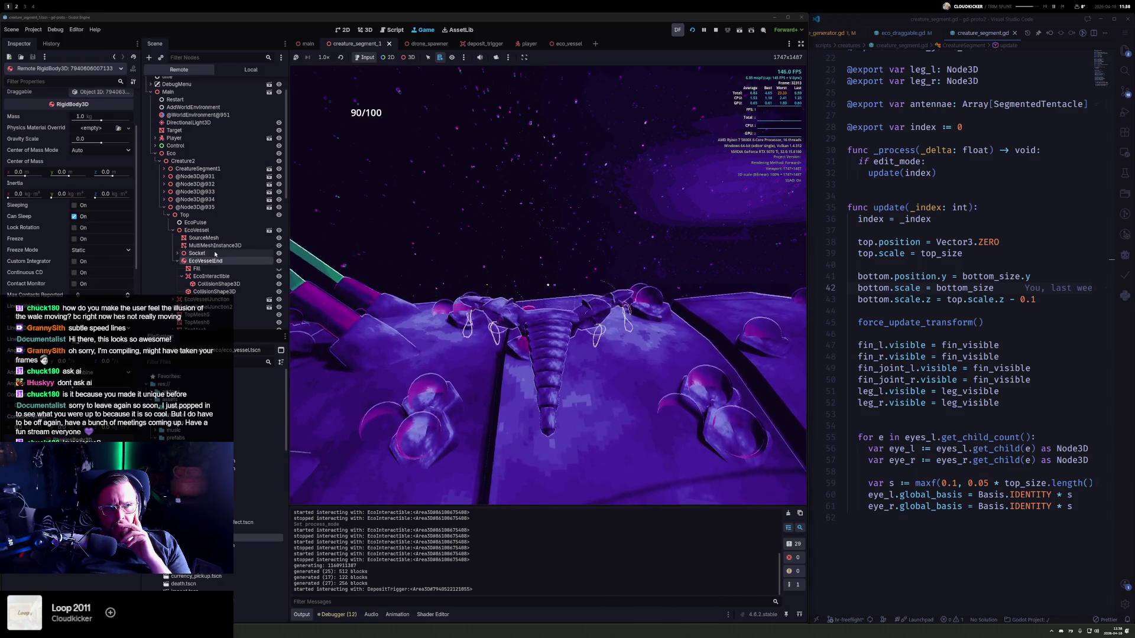
drag(213, 260, 194, 101)
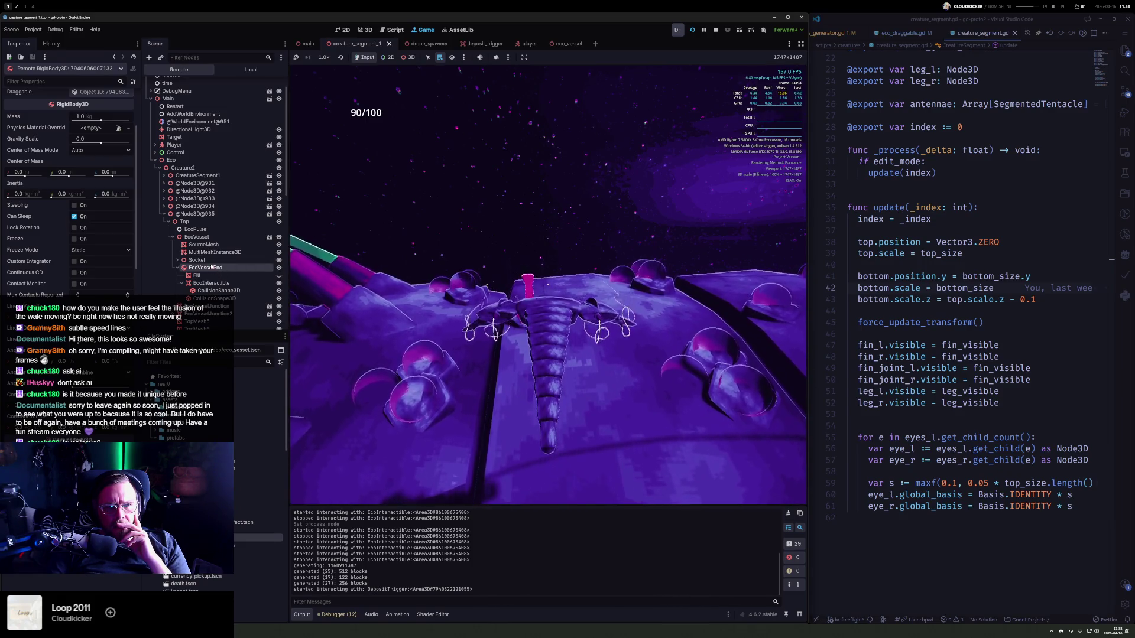
mouse_move(211, 267)
mouse_down()
mouse_move(198, 245)
mouse_move(190, 130)
mouse_move(206, 269)
mouse_up()
right_click(206, 268)
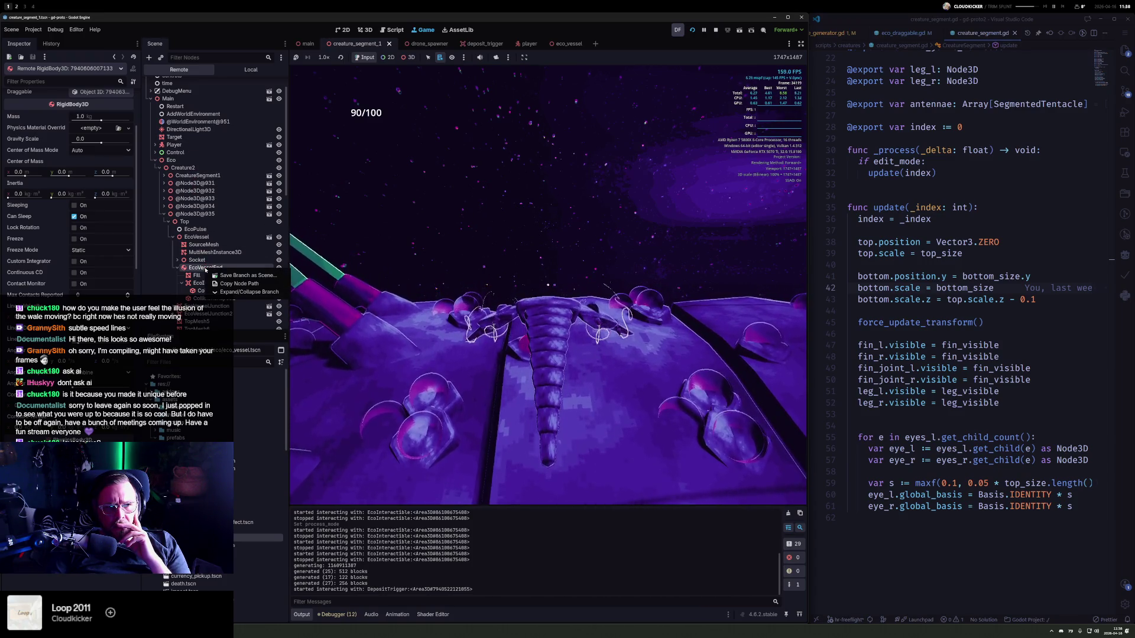
- Dismiss the node menu and drag the vessel end away from the creature in-game
click(194, 269)
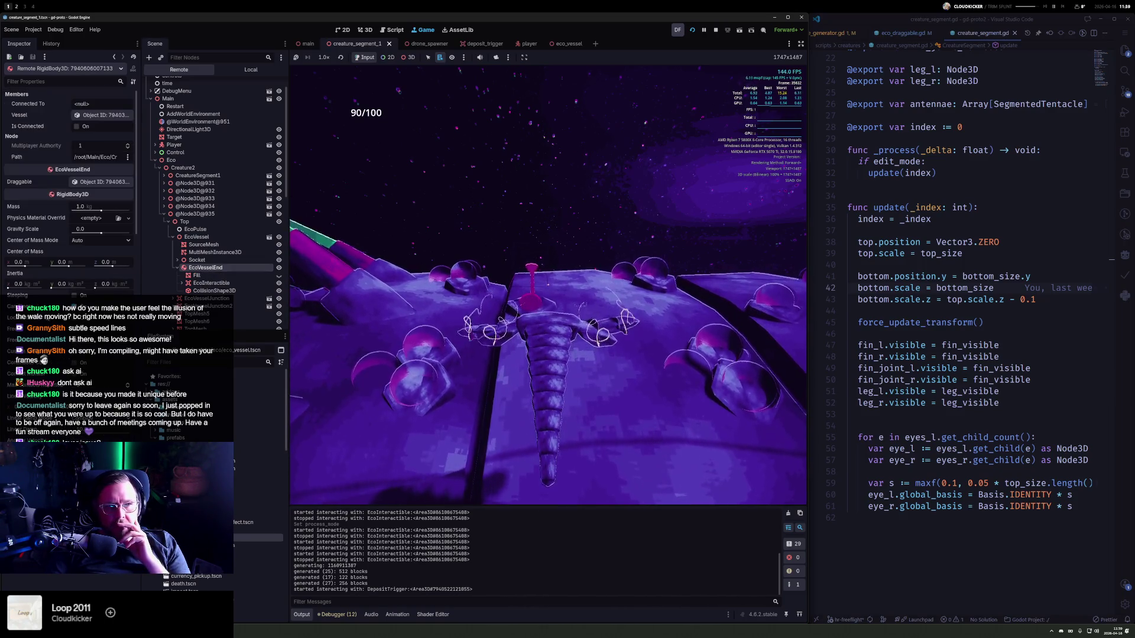
scroll(68, 195, down, 5)
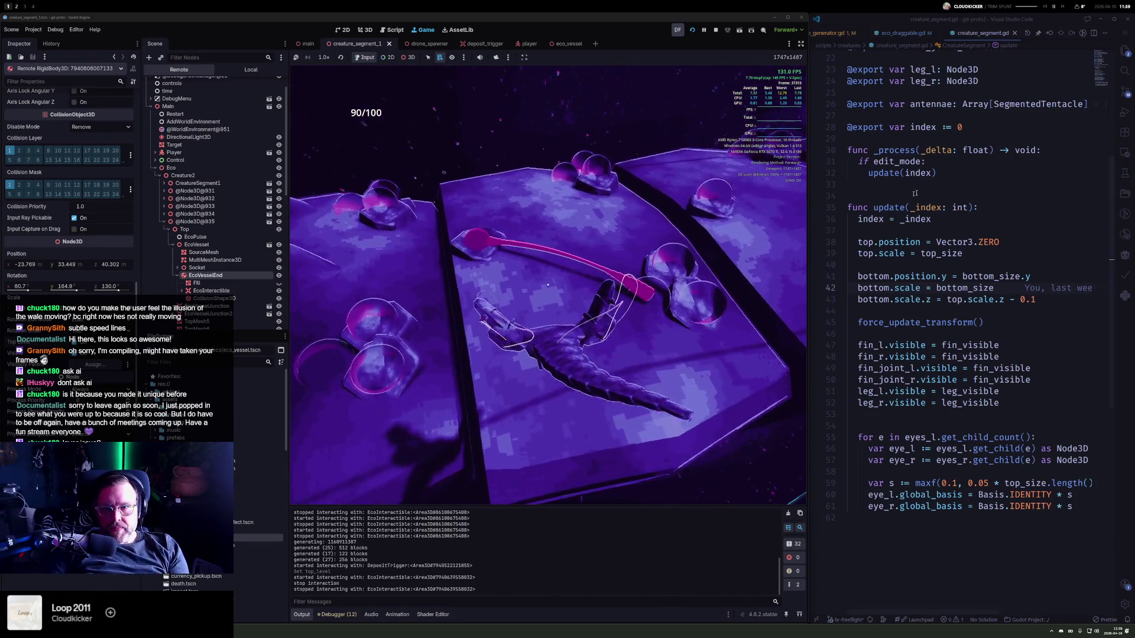
- Stop the game and open eco_draggable.gd from the recent files list
key(F8)
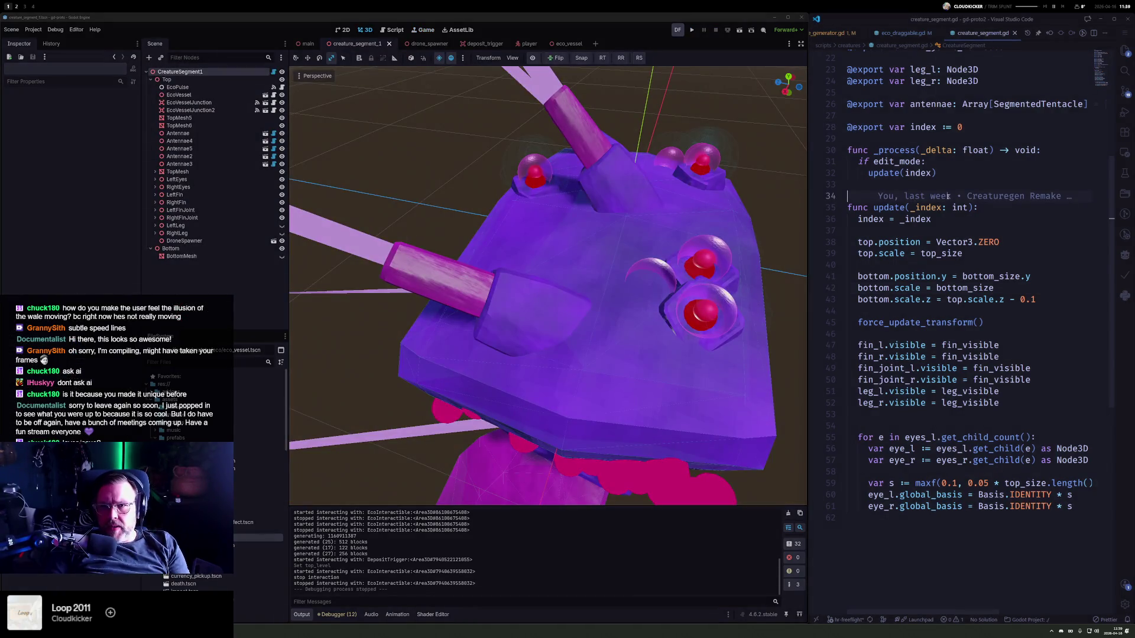
key(ctrl+p)
key(Down)
key(Down)
key(Down)
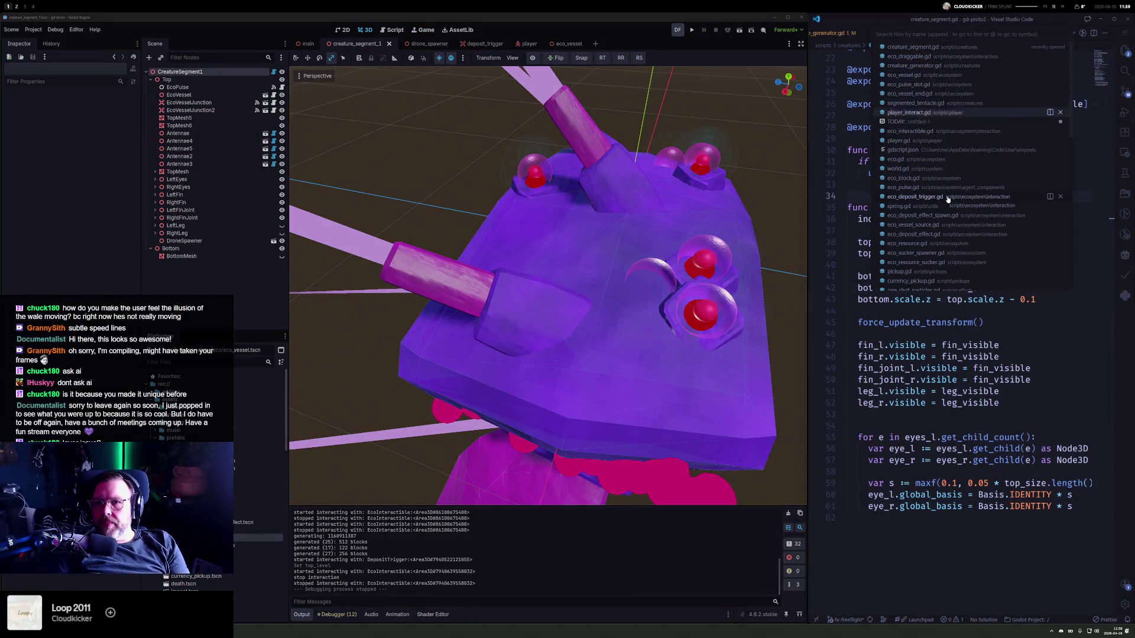
key(Up)
key(Up)
key(Up)
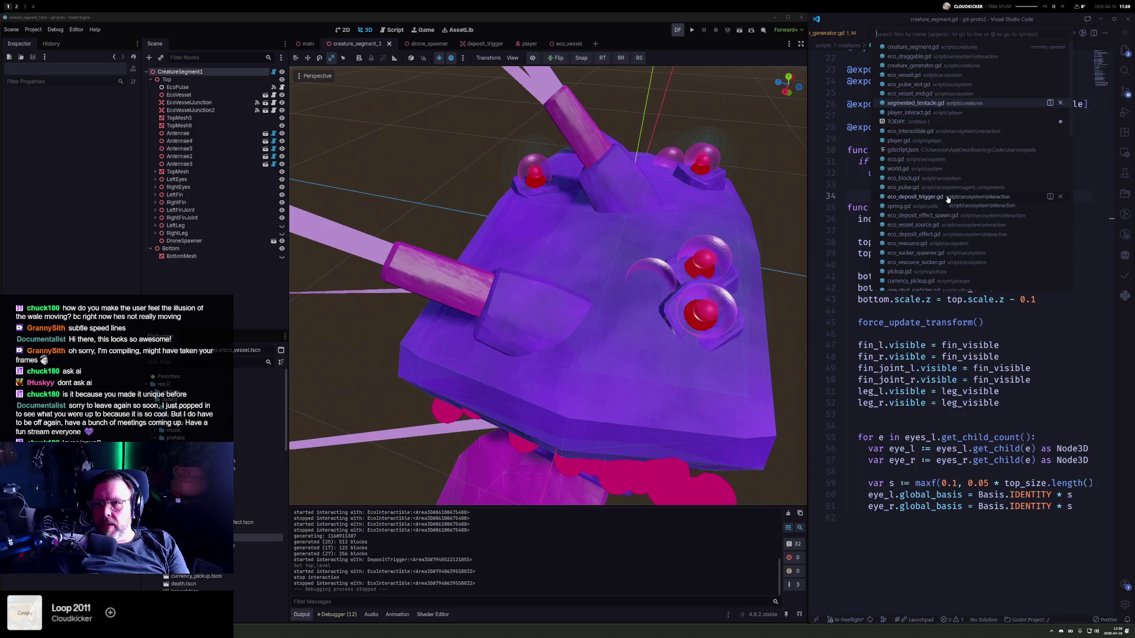
key(Up)
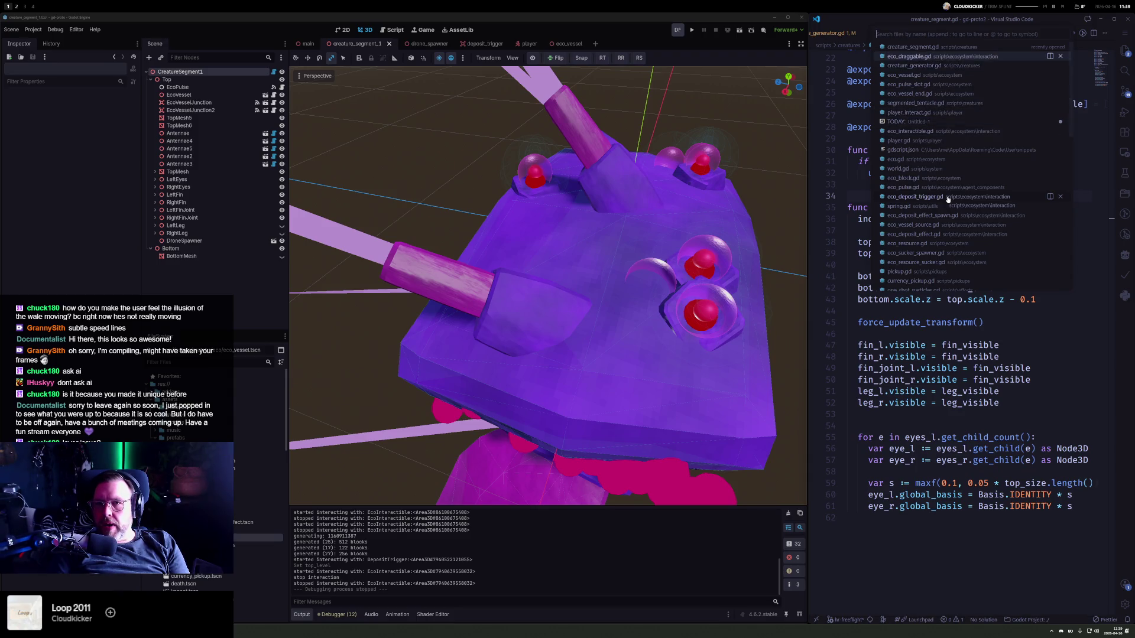
key(Return)
- Add 'top_level = true' at the end of start_interact()
key(Down)
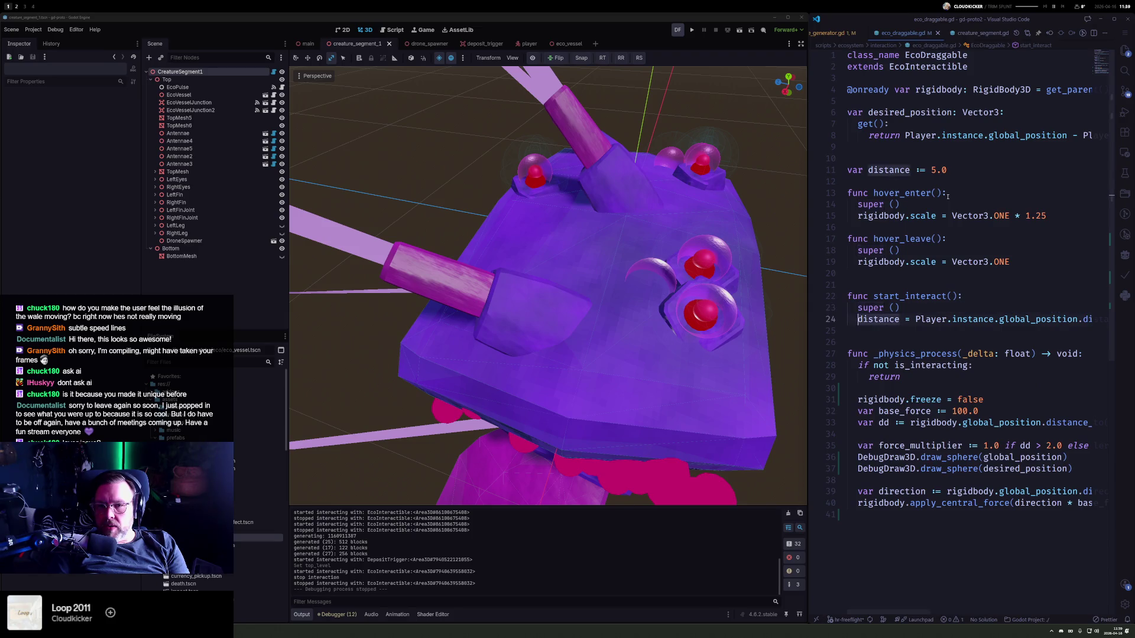
key(End)
key(Return)
text(top_level = t)
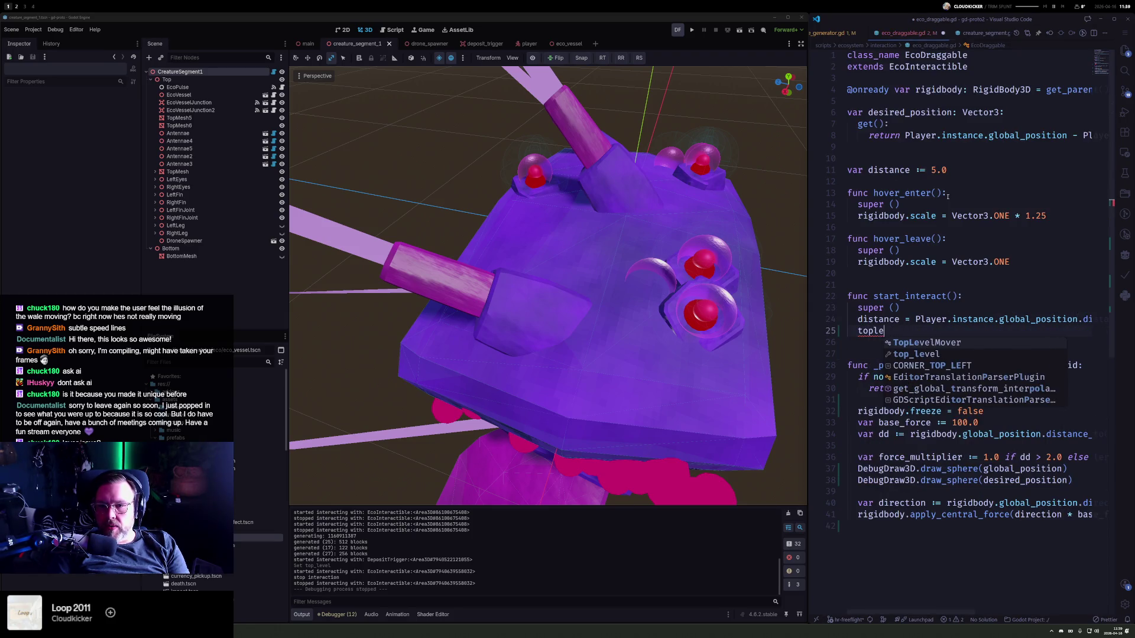
text(rue)
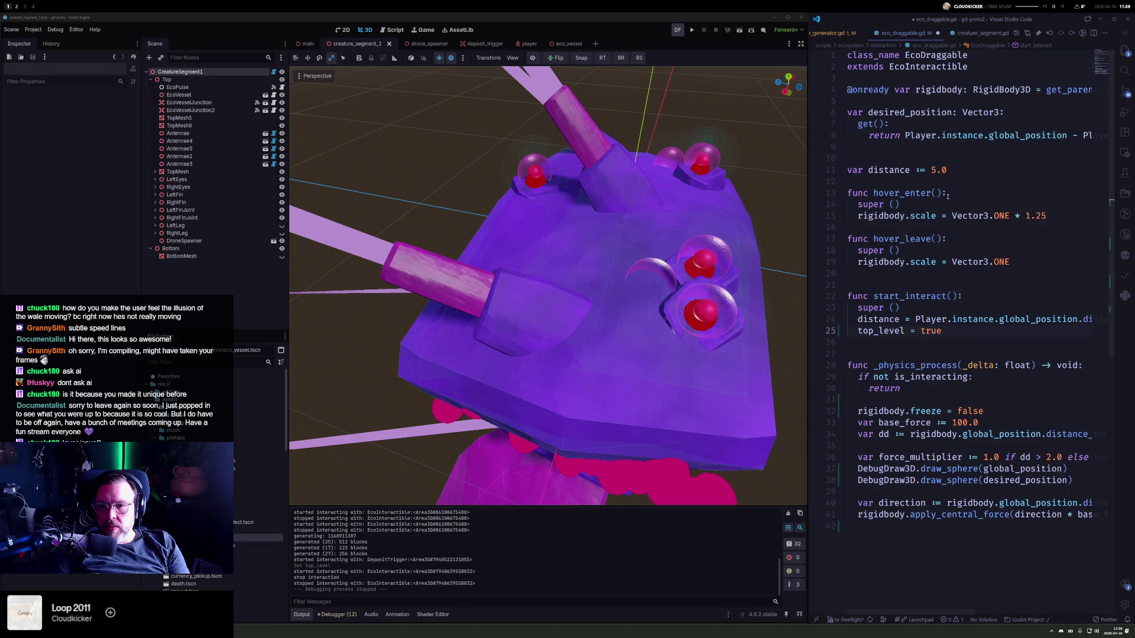
key(Up)
key(Up)
key(Up)
key(Up)
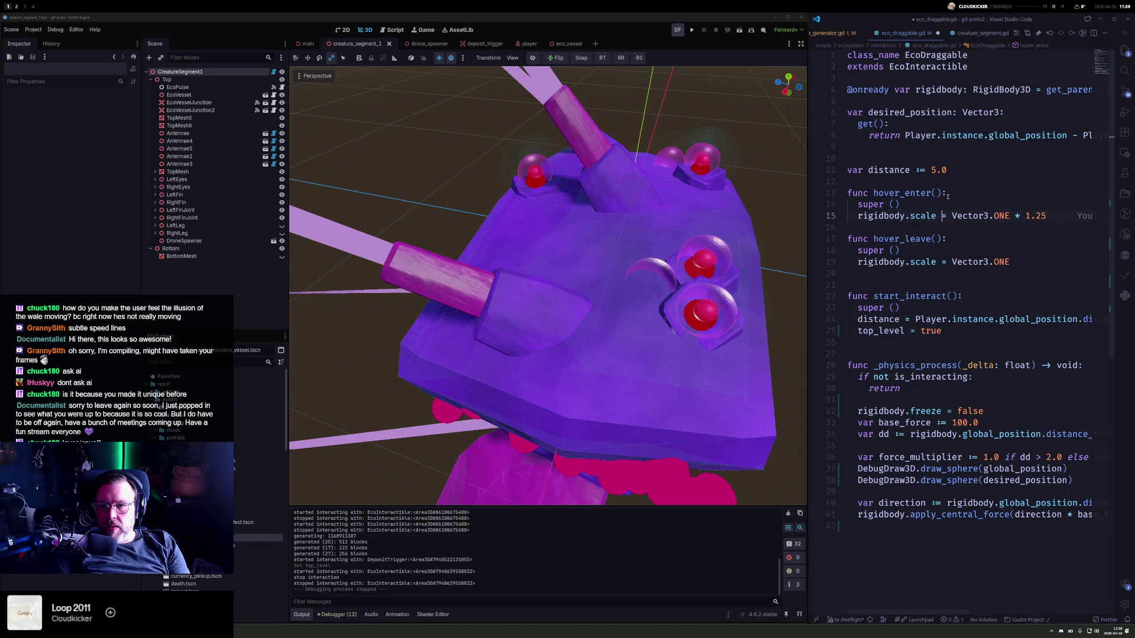
key(Down)
key(Down)
key(Down)
key(Up)
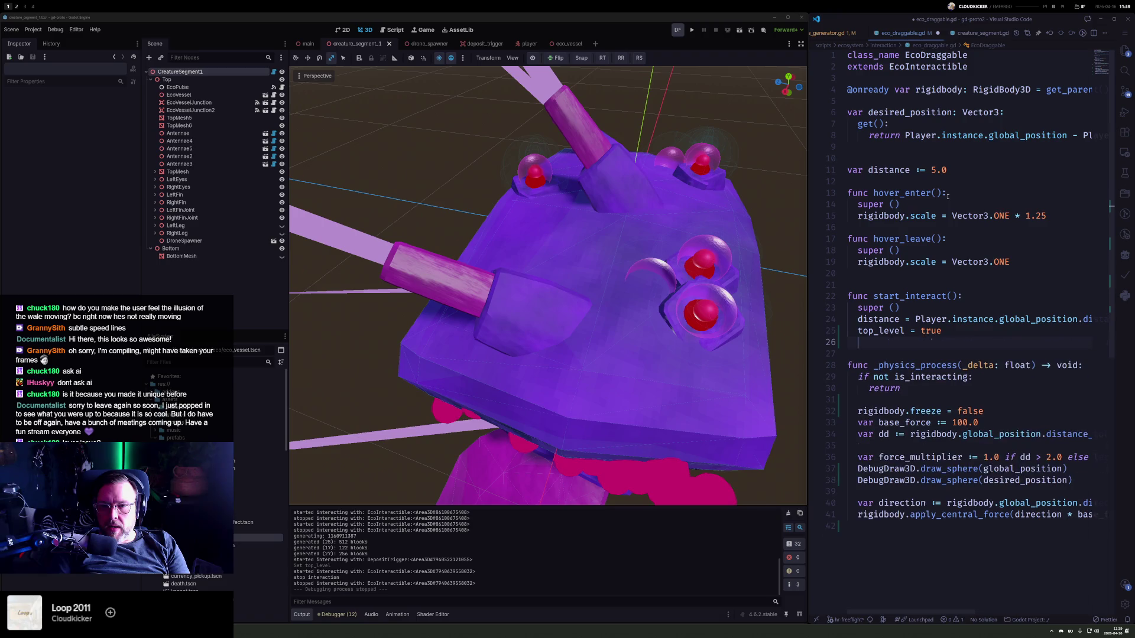
- Add a stop_interact() function calling super() and setting top_level = false, then run the game
key(Return)
text(func endi)
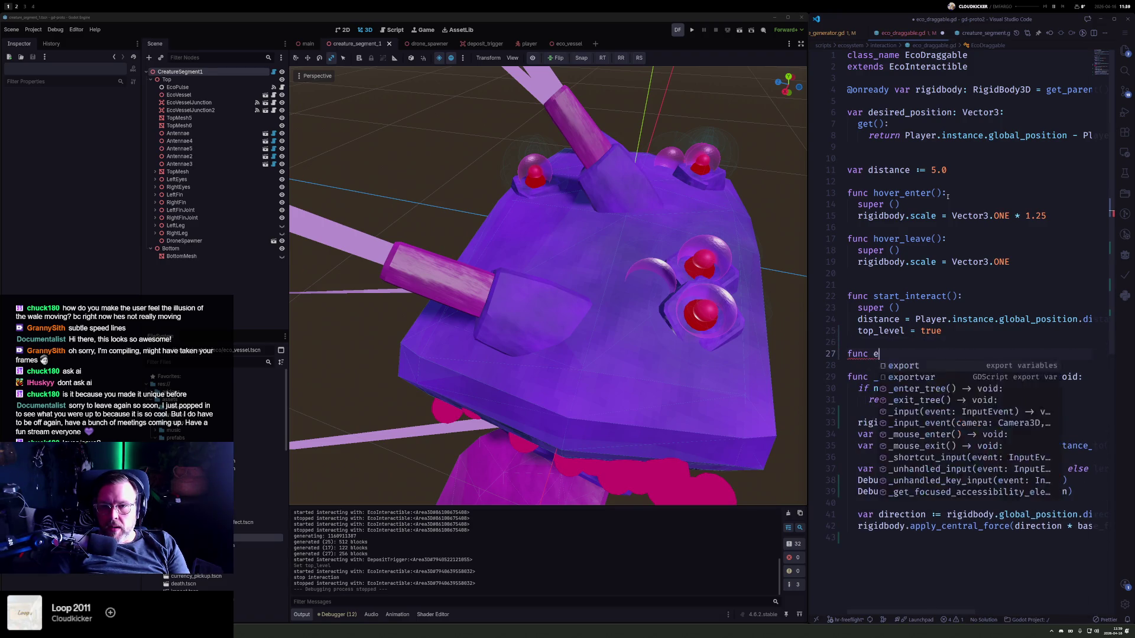
key(BackSpace)
key(BackSpace)
key(BackSpace)
text(stop_interact():)
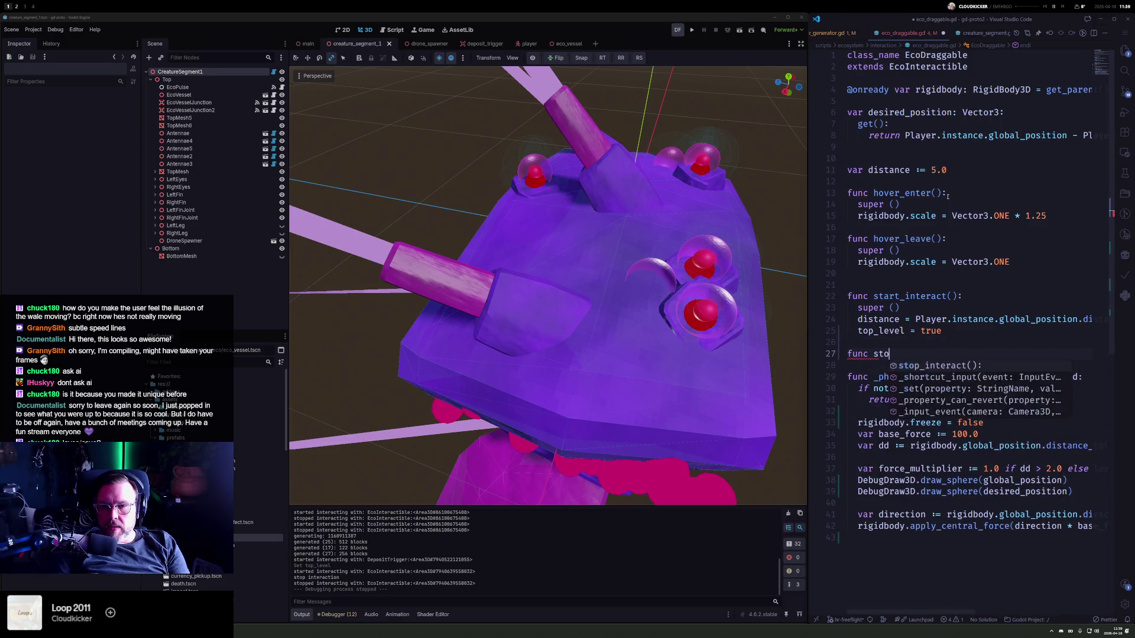
key(Return)
text(s)
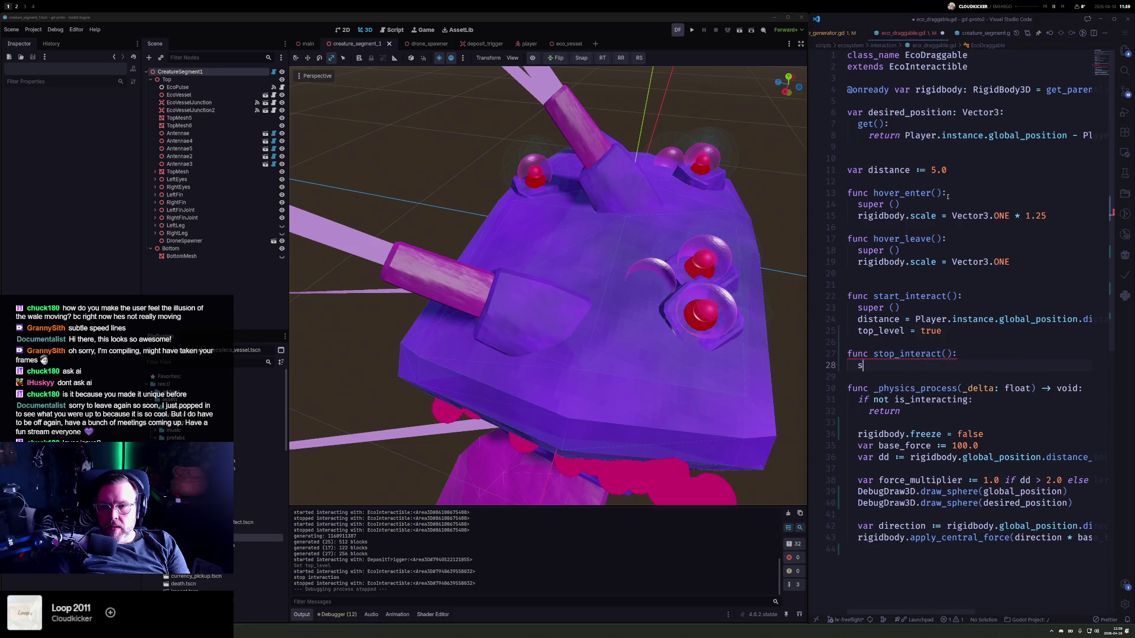
text(et_multiplayer_authority()
key(Up)
key(Up)
key(Up)
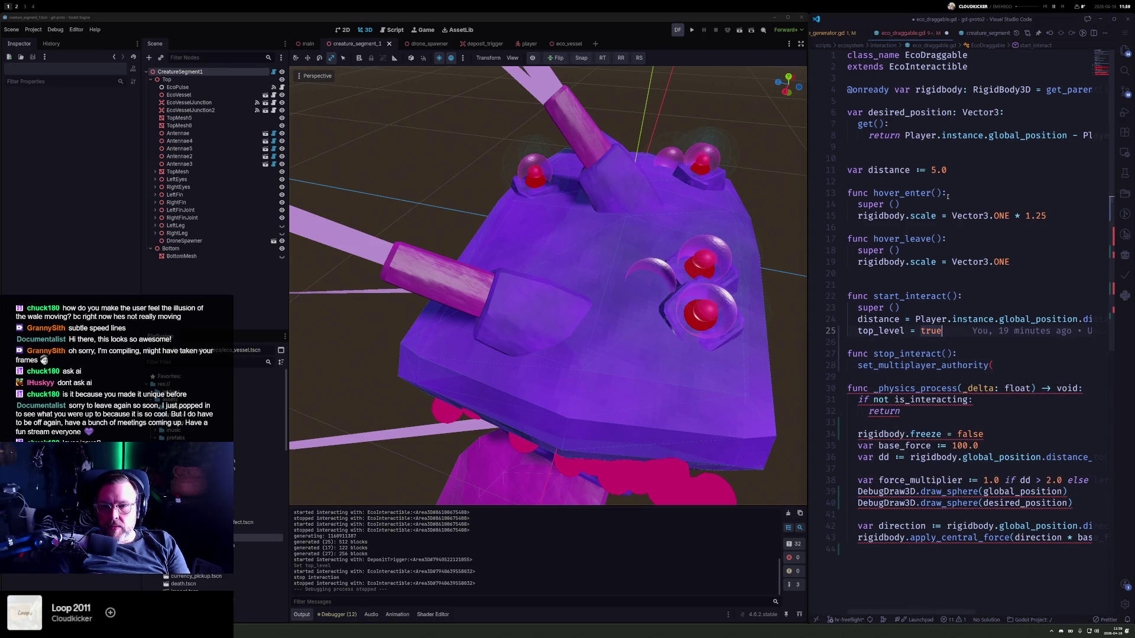
key(ctrl+c)
key(Down)
key(Down)
key(Down)
key(ctrl+v)
text(su)
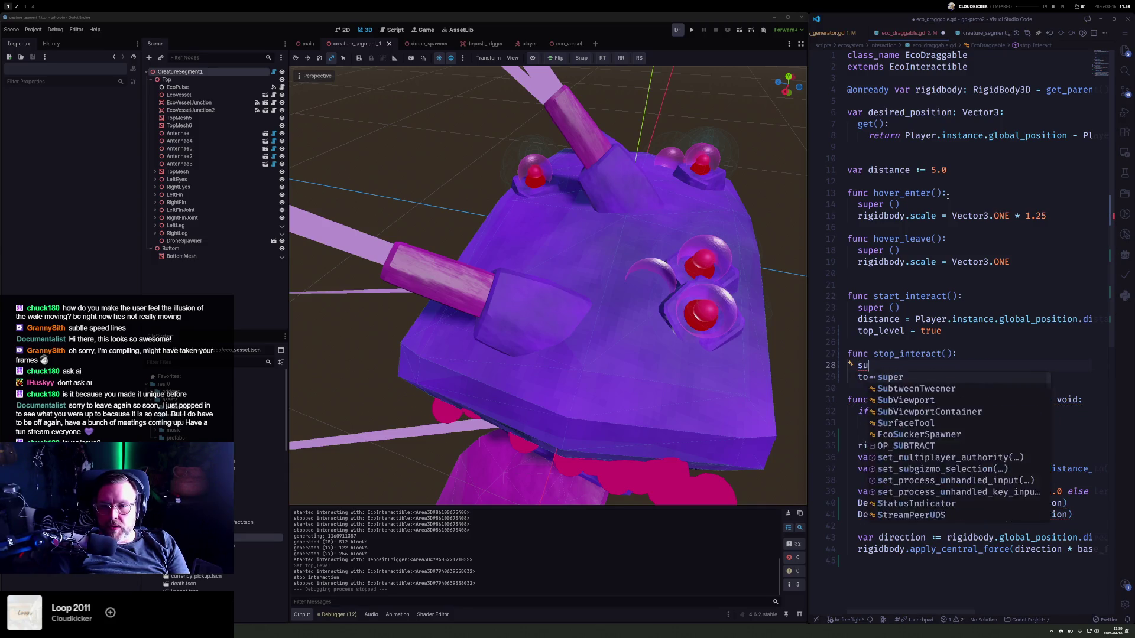
key(Tab)
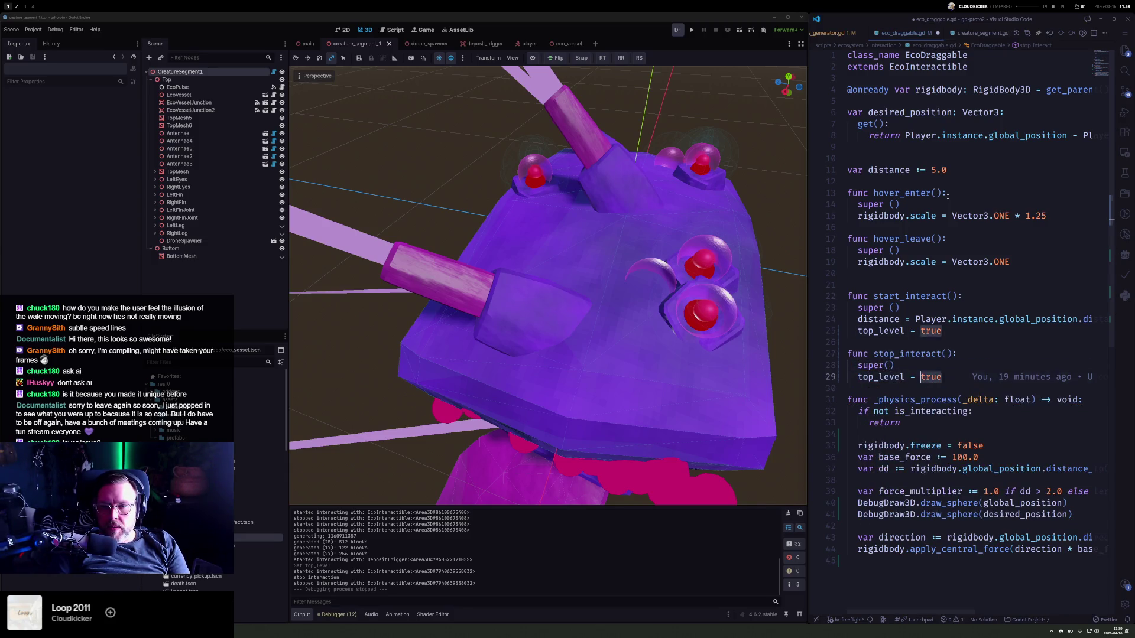
text(false)
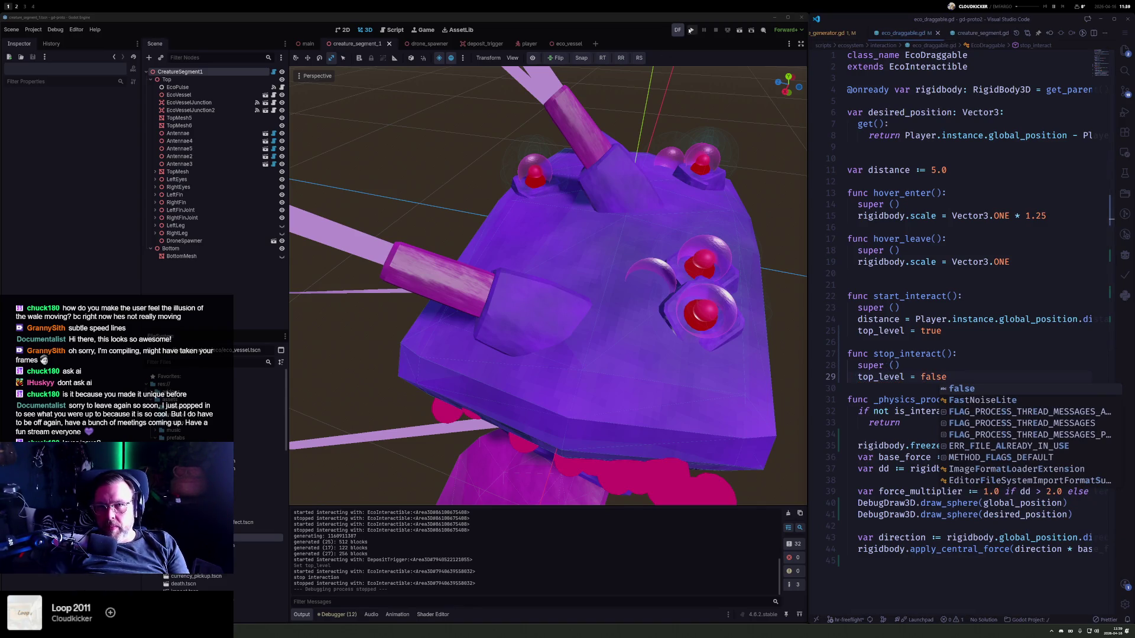
click(690, 30)
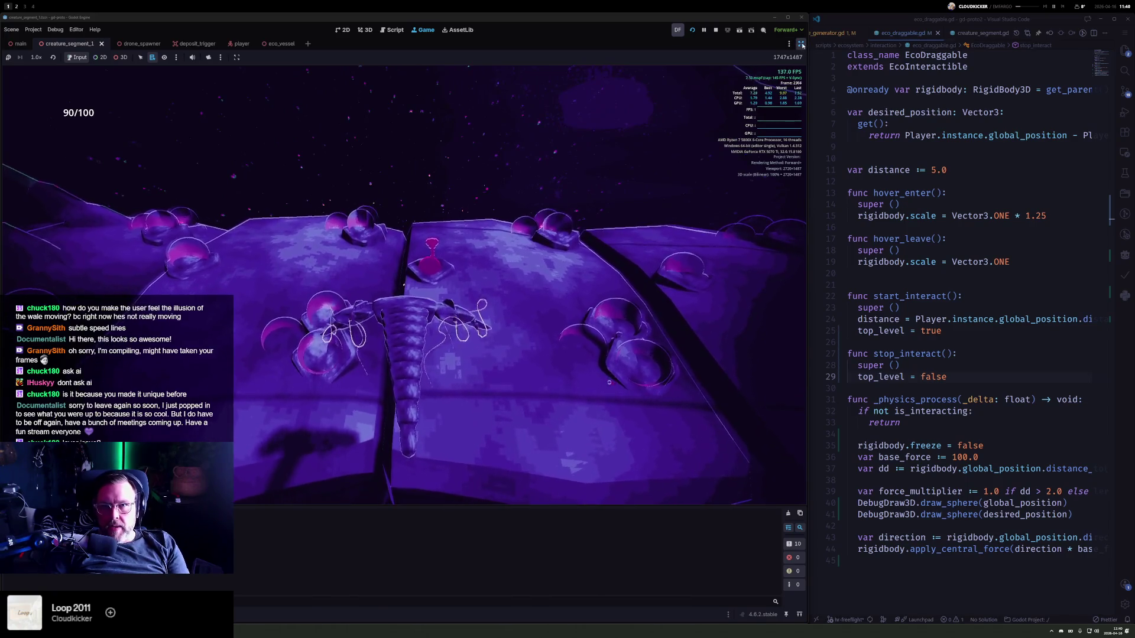
- Restore the editor docks, inspect the remote EcoVesselEnd, and grab the vessel end in-game
key(ctrl+shift+F11)
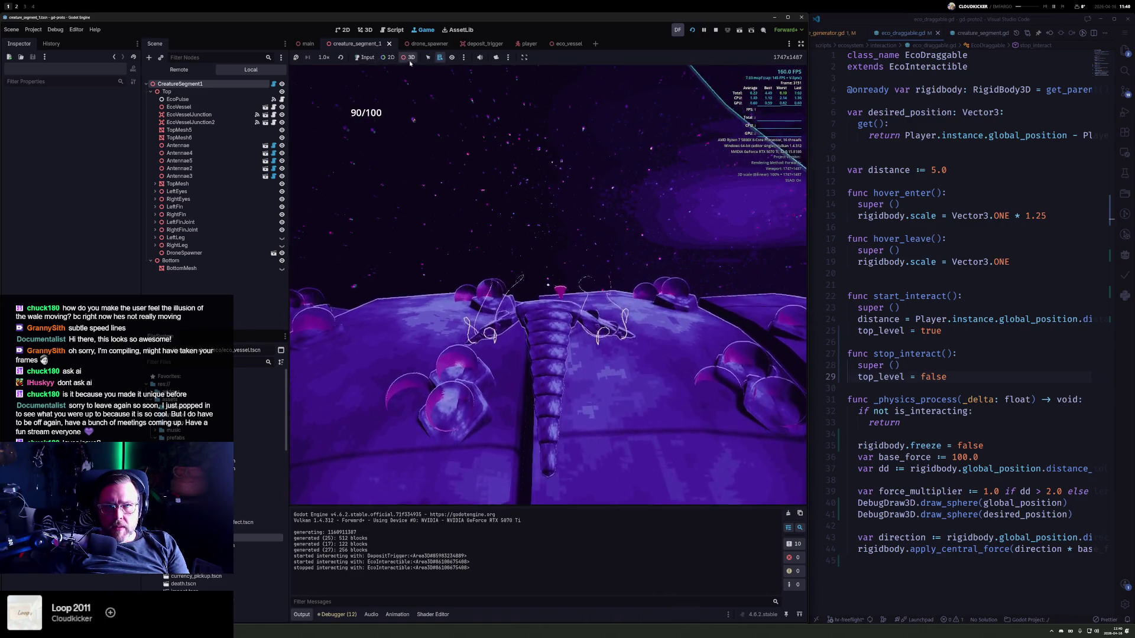
click(584, 300)
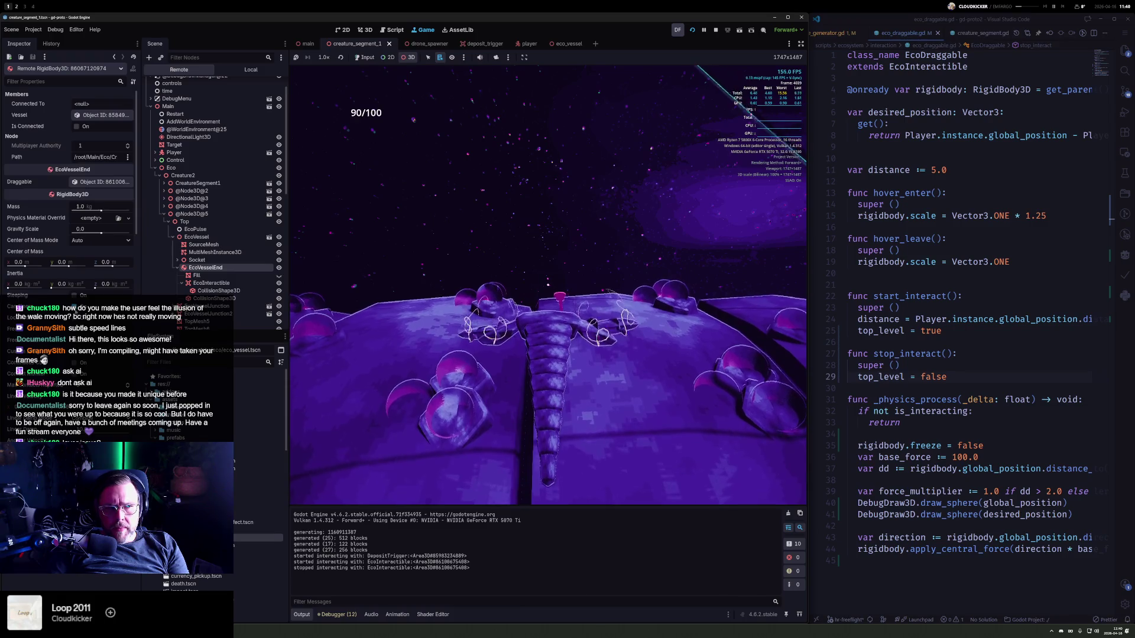
scroll(68, 195, down, 5)
scroll(73, 205, down, 5)
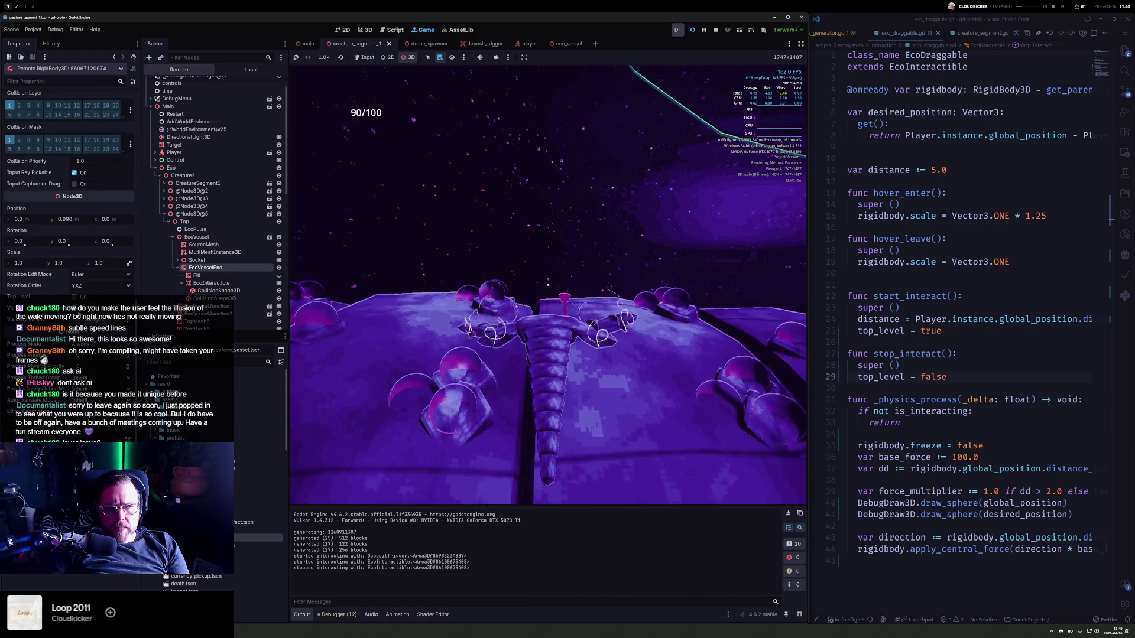
click(73, 296)
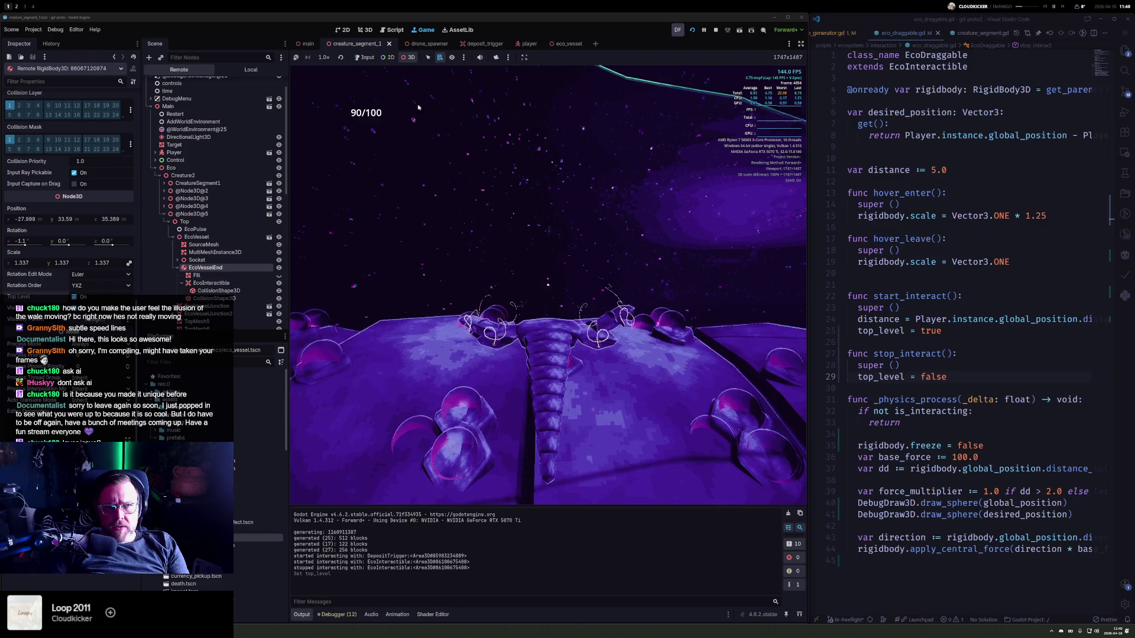
click(371, 59)
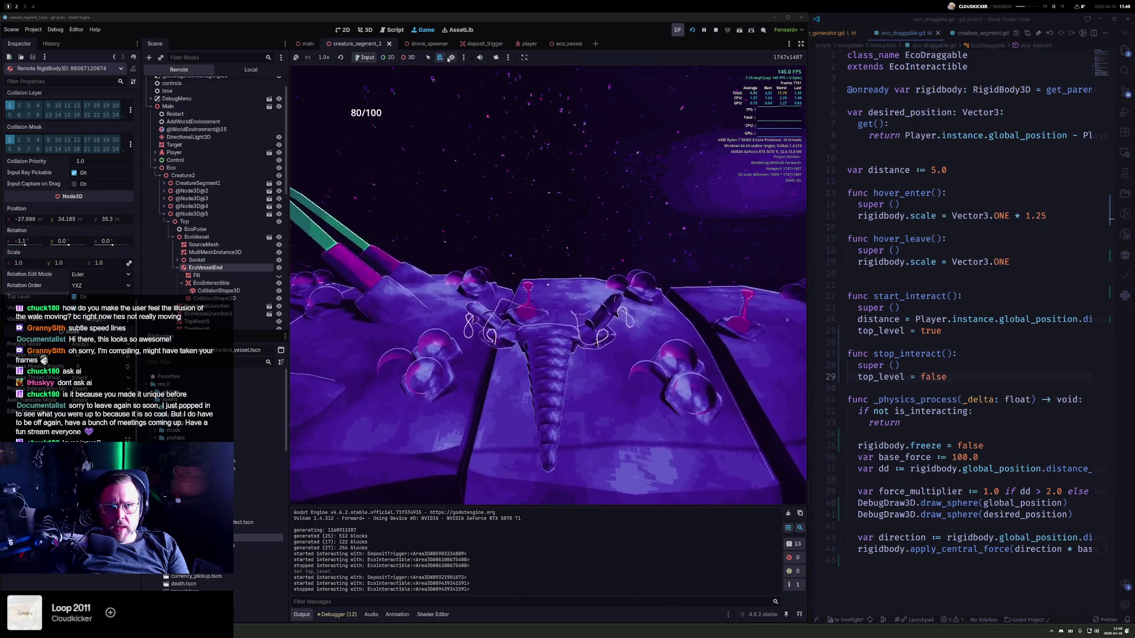
- List the nodes under the vessel in-game, then comment out stop_interact's 'top_level = false' line
click(408, 57)
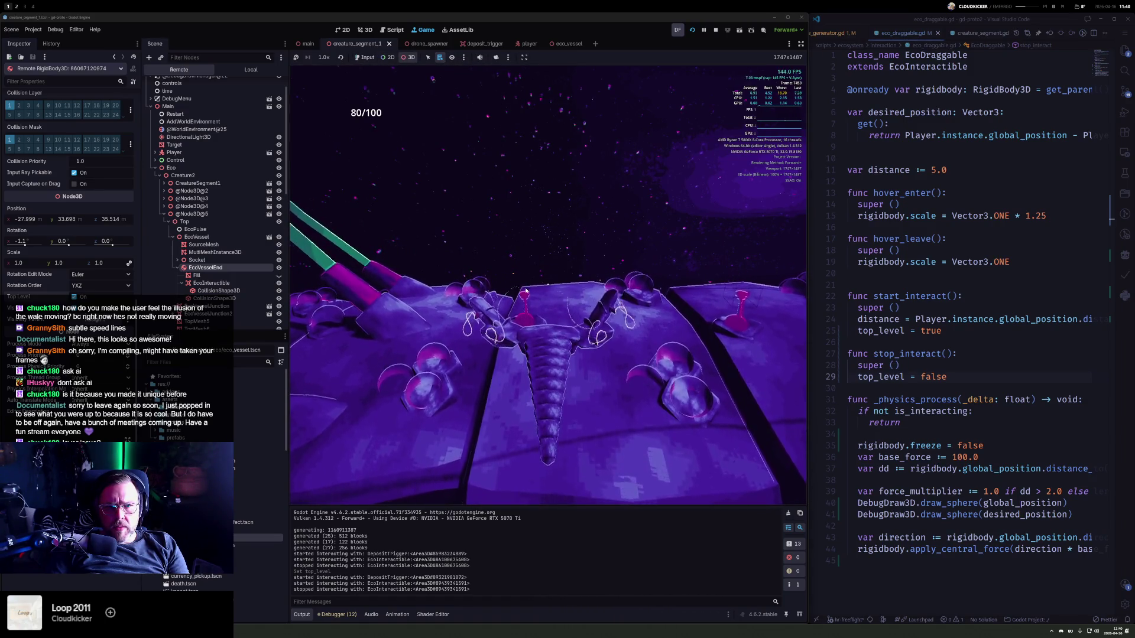
right_click(525, 289)
click(980, 378)
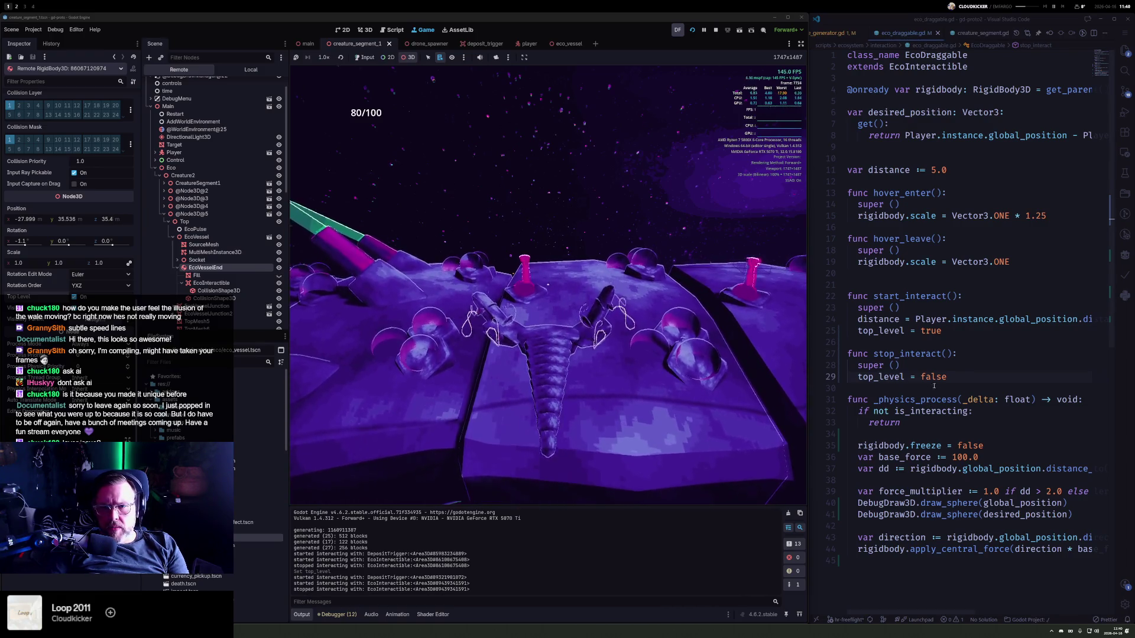
key(ctrl+slash)
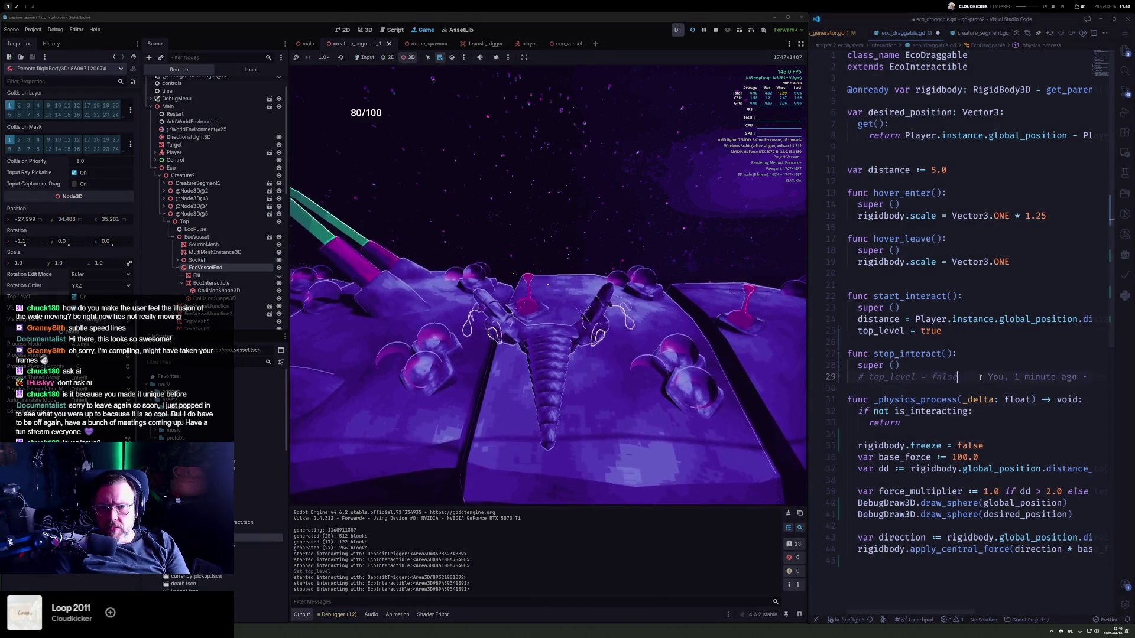
- Comment out the top_level = true line in start_interact and save the script
key(Up)
key(Up)
key(Up)
key(Up)
key(ctrl+slash)
key(ctrl+s)
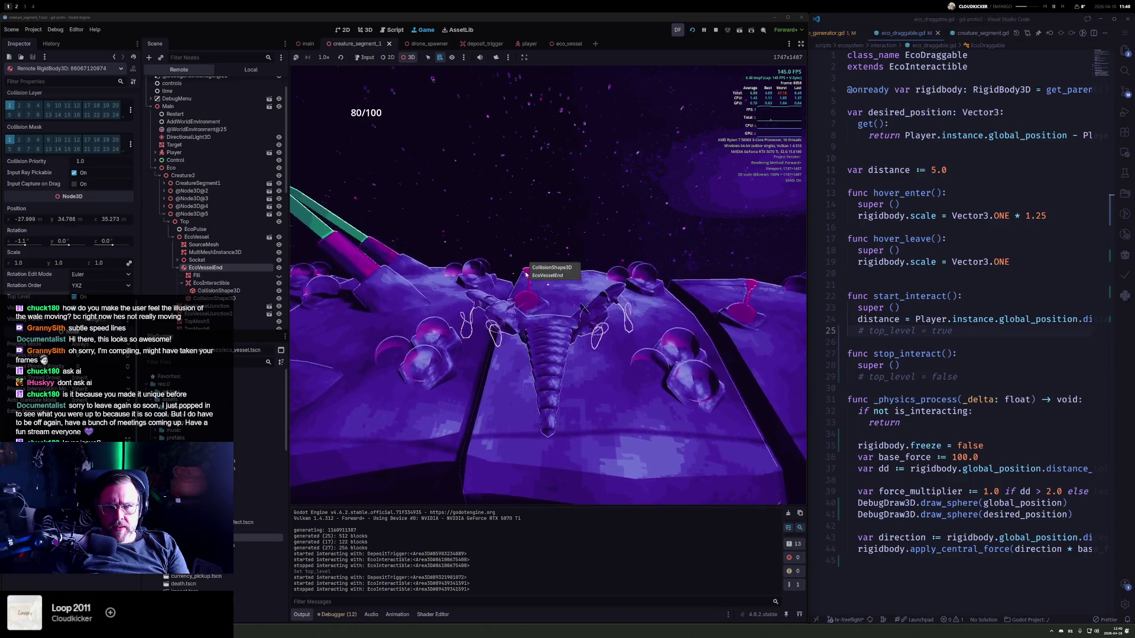
- Inspect EcoVesselEnd, MeshInstance3D, MultiMeshInstance3D and SourceMesh in the Remote tree, then uncomment top_level
click(545, 282)
click(238, 308)
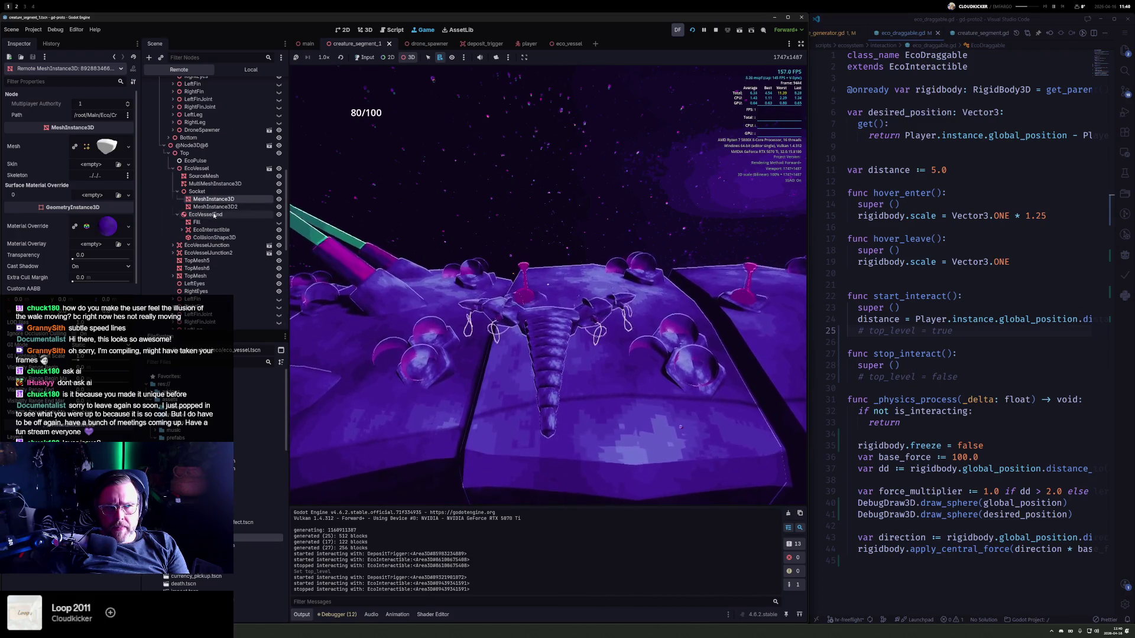
click(213, 216)
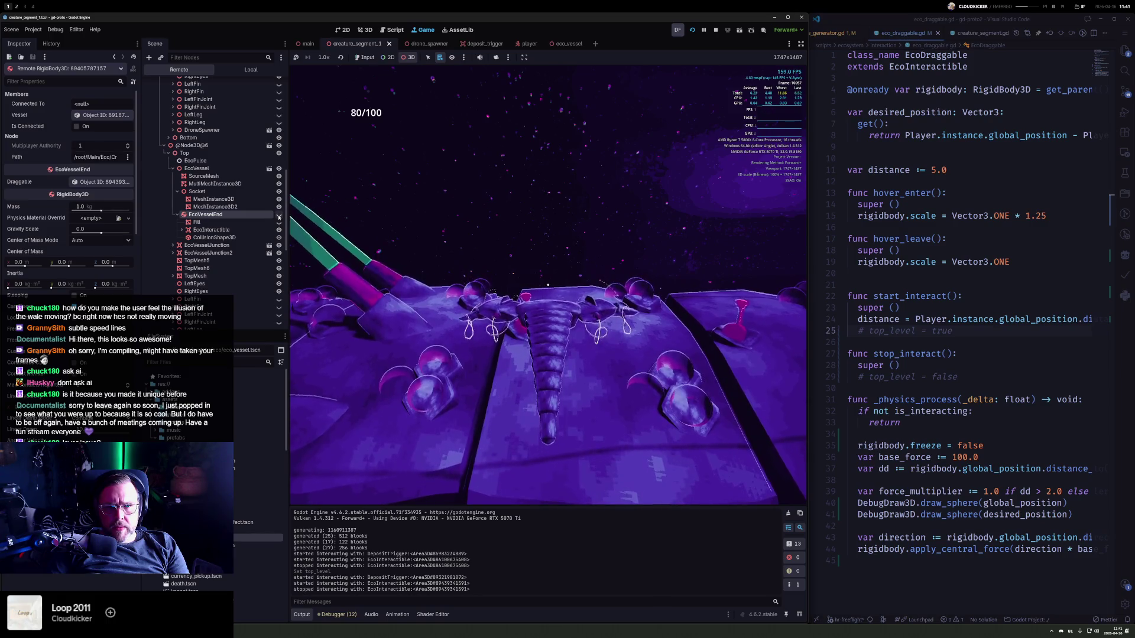
click(229, 185)
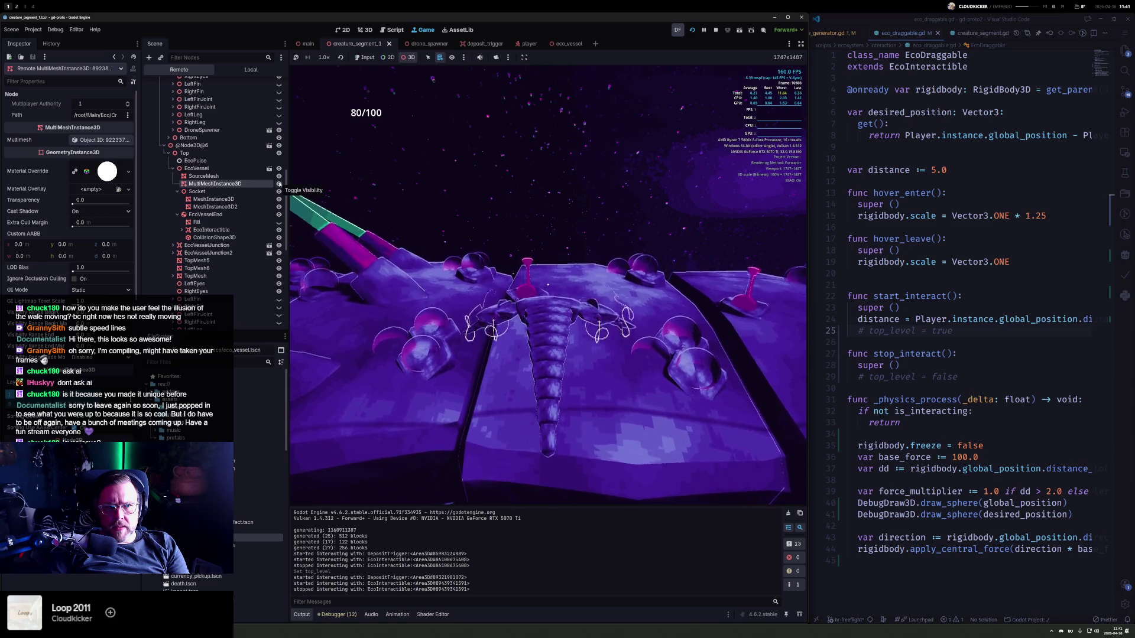
click(221, 177)
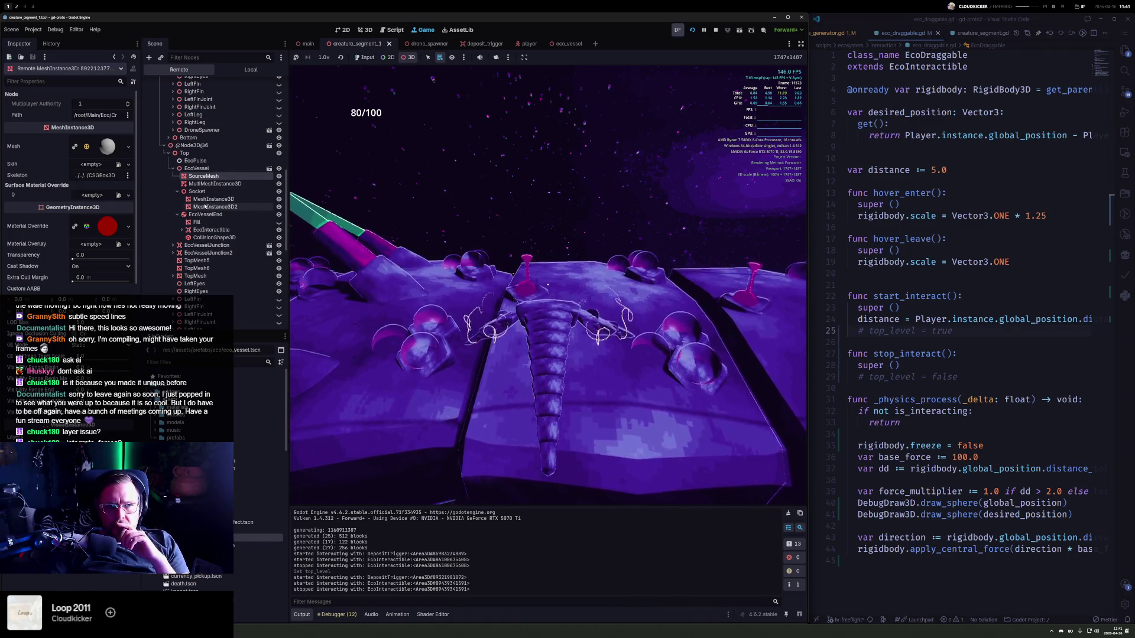
click(204, 215)
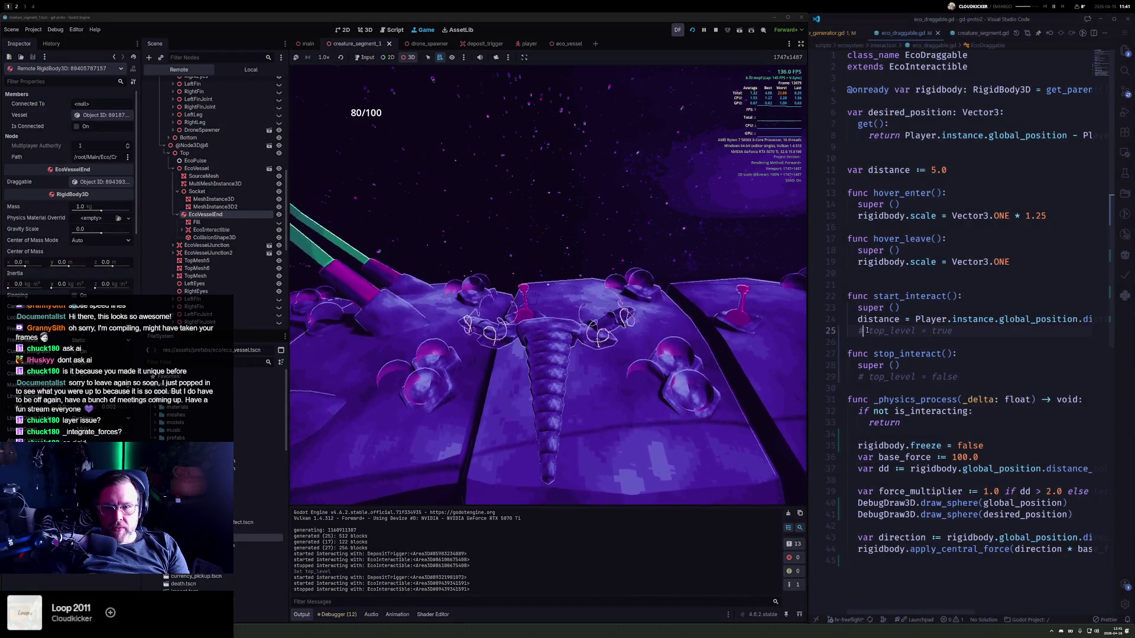
text(r)
key(ctrl+slash)
- Change the line to rigidbody.top_level and save the script
text(rigi)
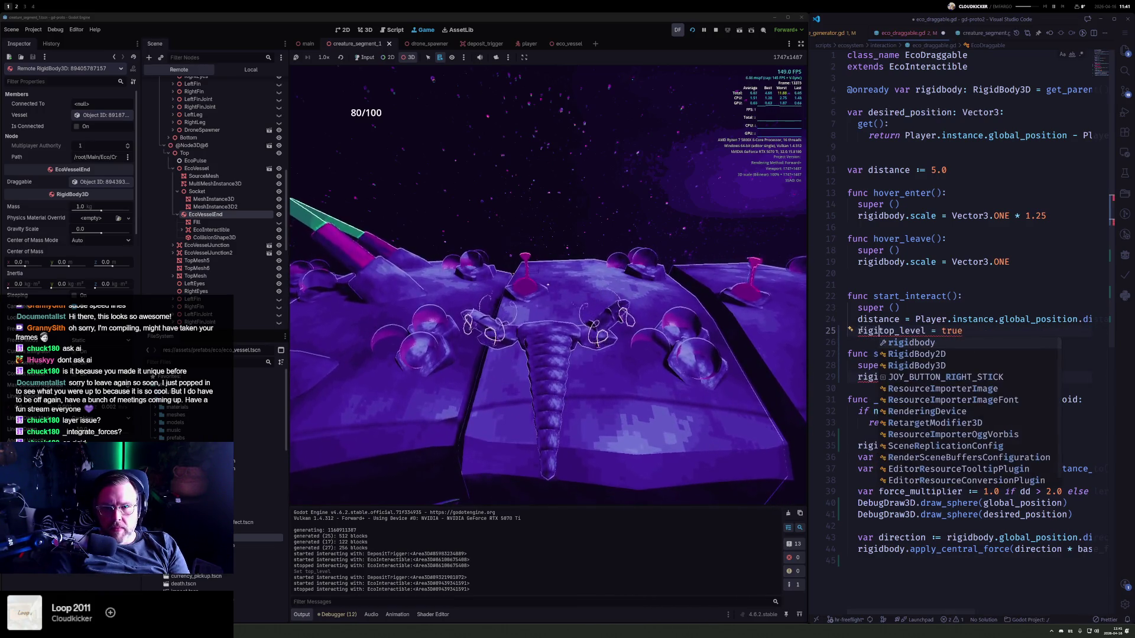
key(Return)
text(.)
key(ctrl+s)
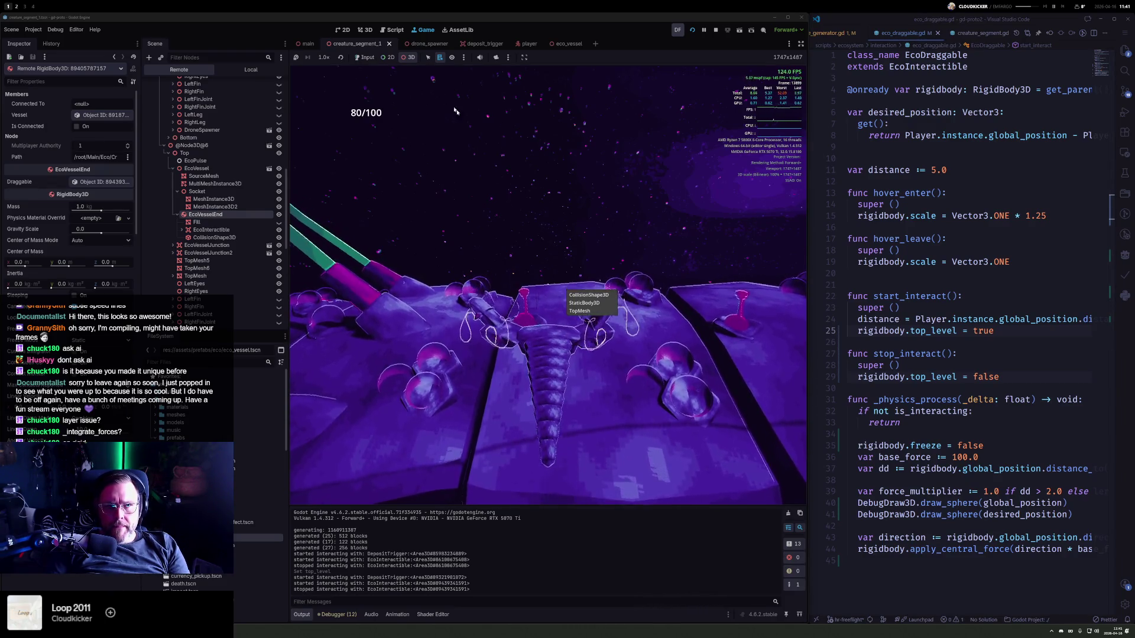
- Play-test dragging the vessel end with game input enabled, restarting once, then stop the game
click(367, 57)
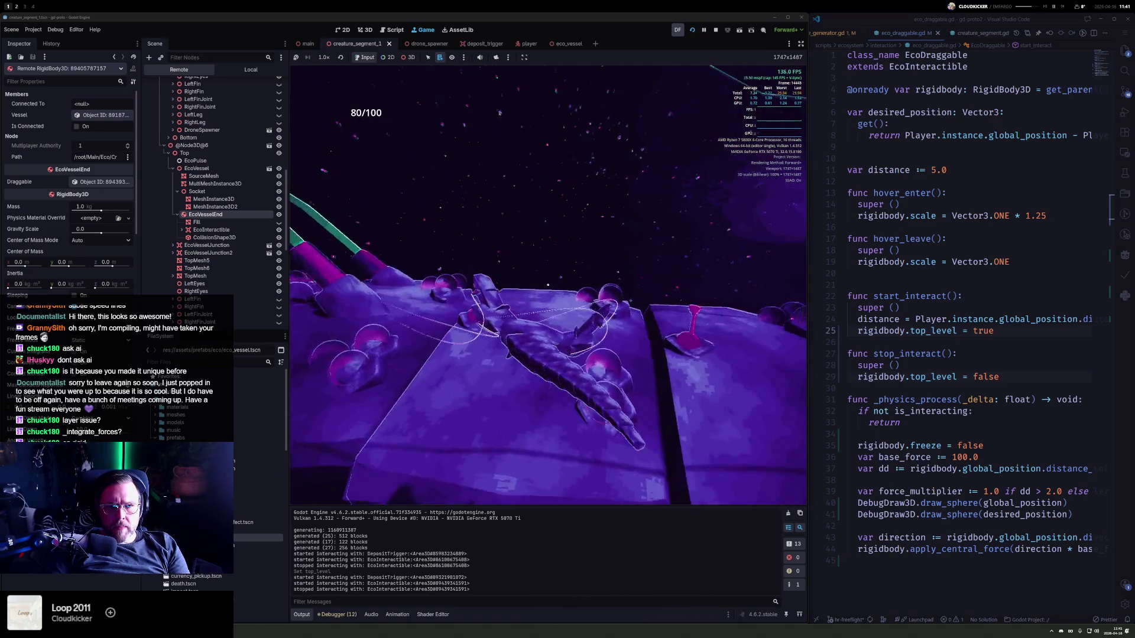
key(r)
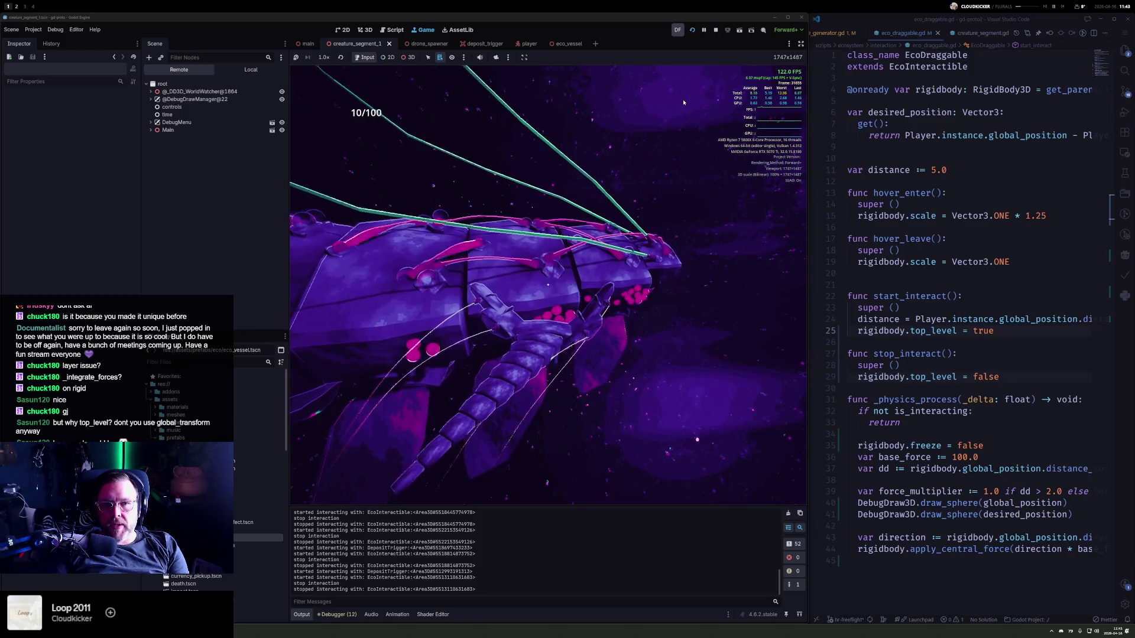
click(716, 30)
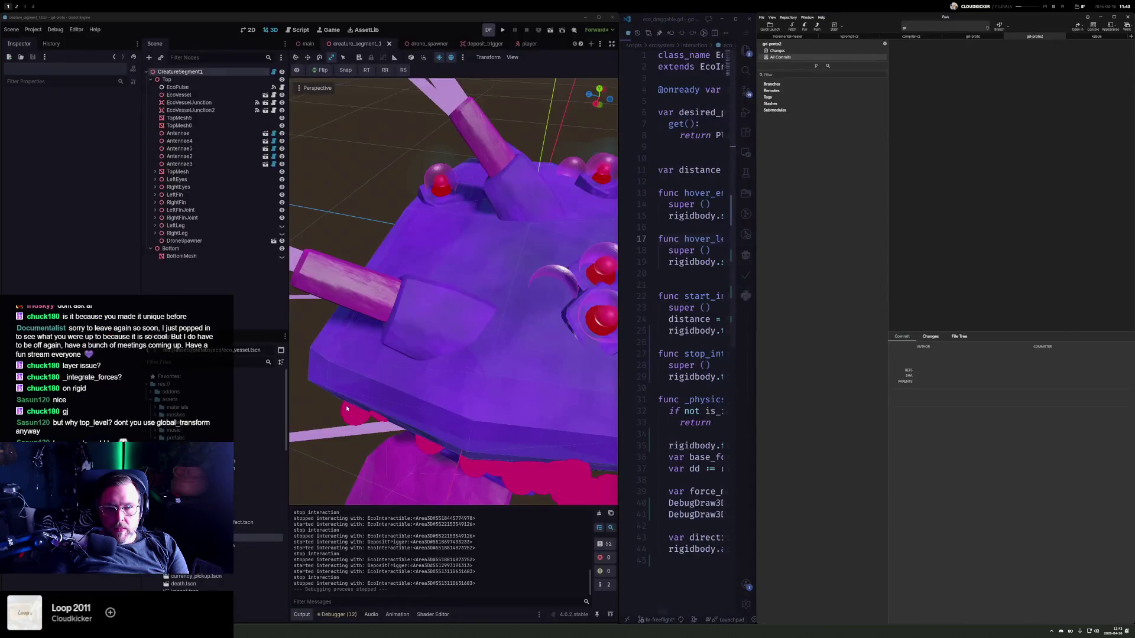
- In Fork, stage all changed files on the hr-freeflight branch
key(super+2)
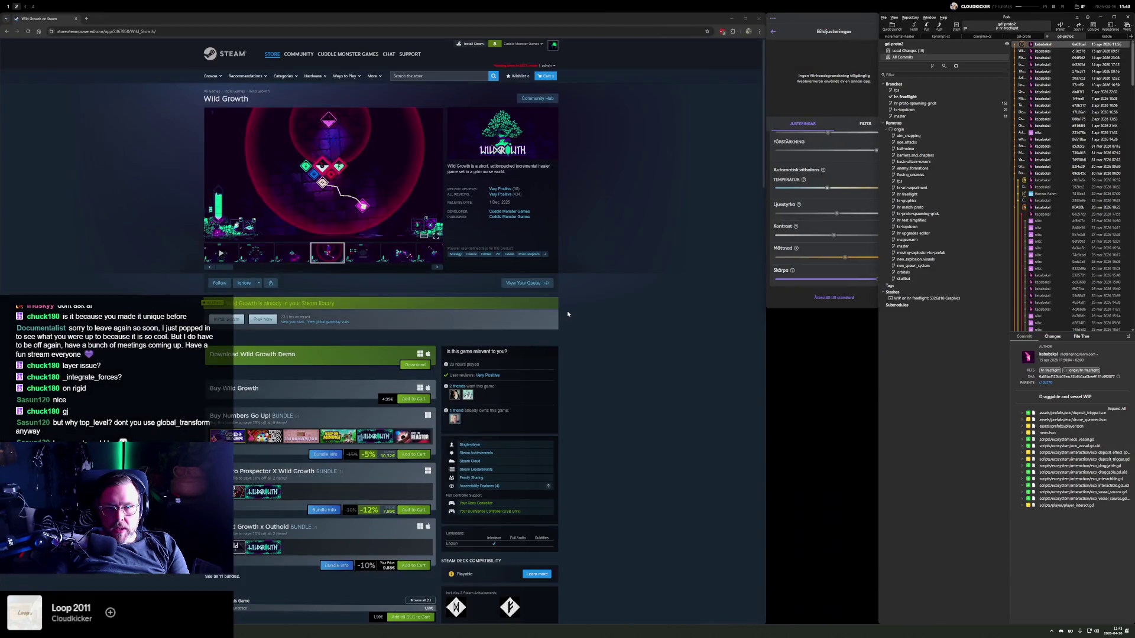
key(super+3)
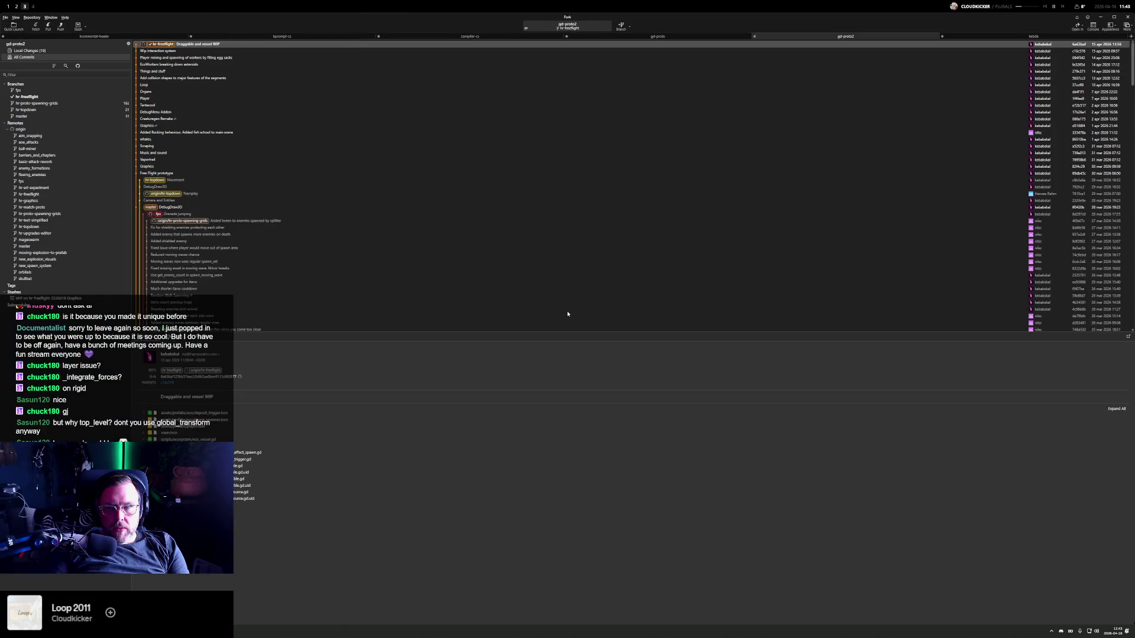
click(39, 69)
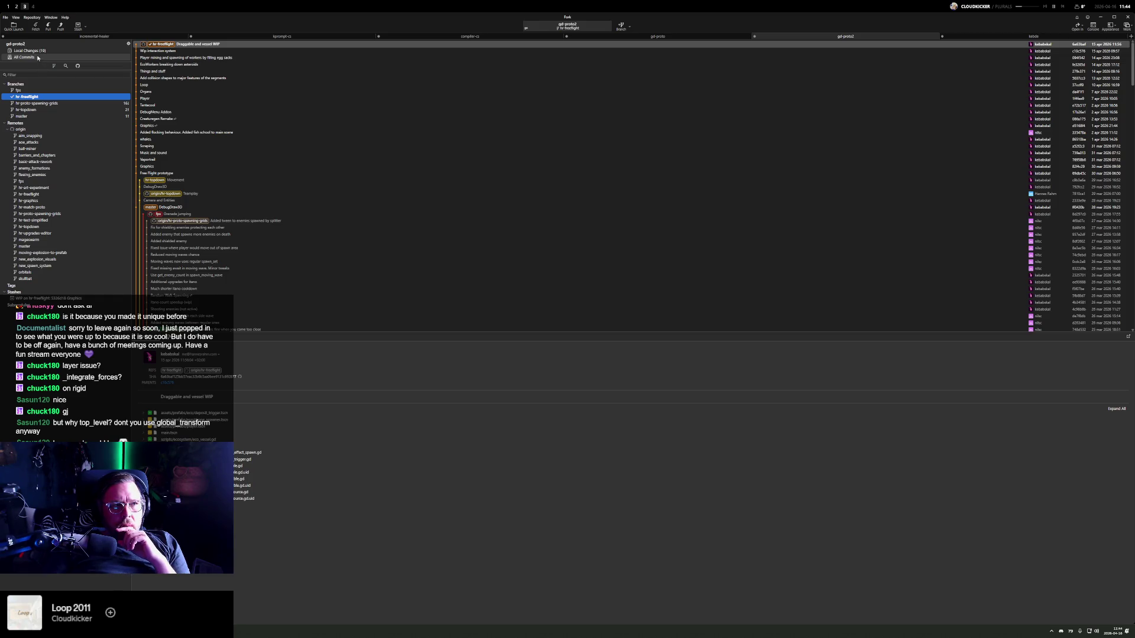
click(36, 51)
click(210, 100)
key(ctrl+a)
drag(211, 97, 215, 355)
- Commit the staged changes with message 'Connect' and push the commit to the remote
click(355, 599)
text(Con)
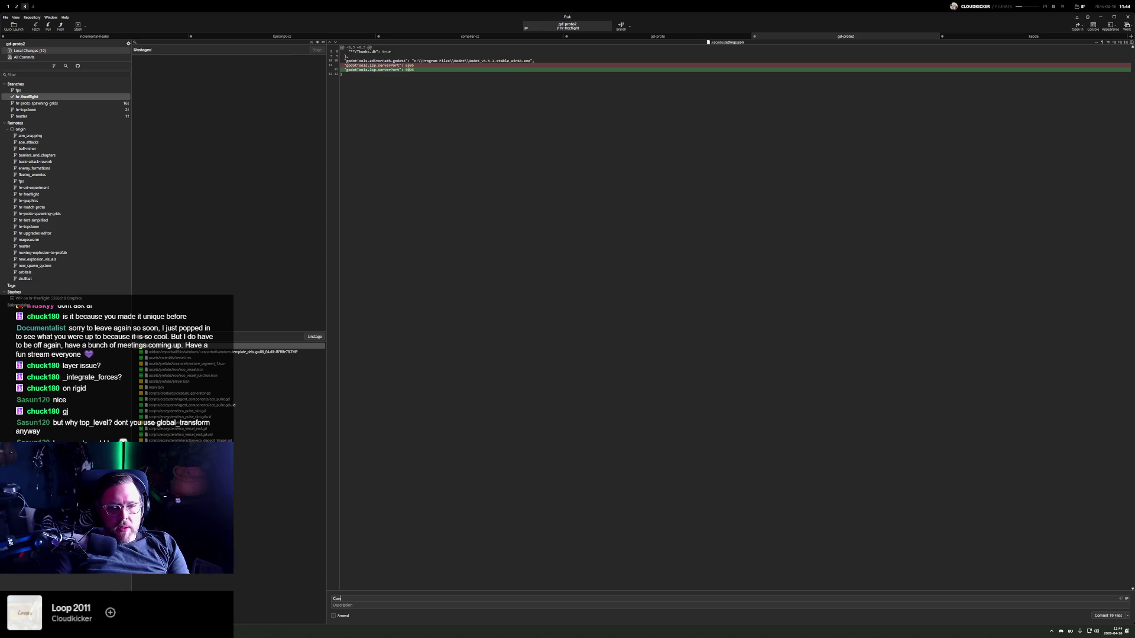
text(necting and stu)
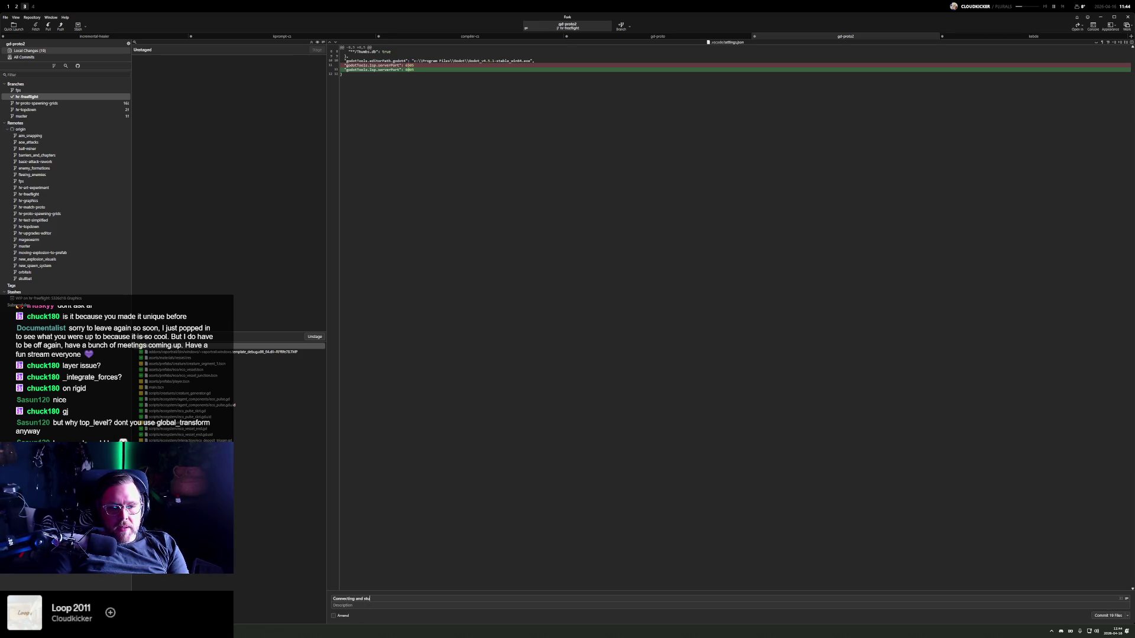
key(ctrl+Return)
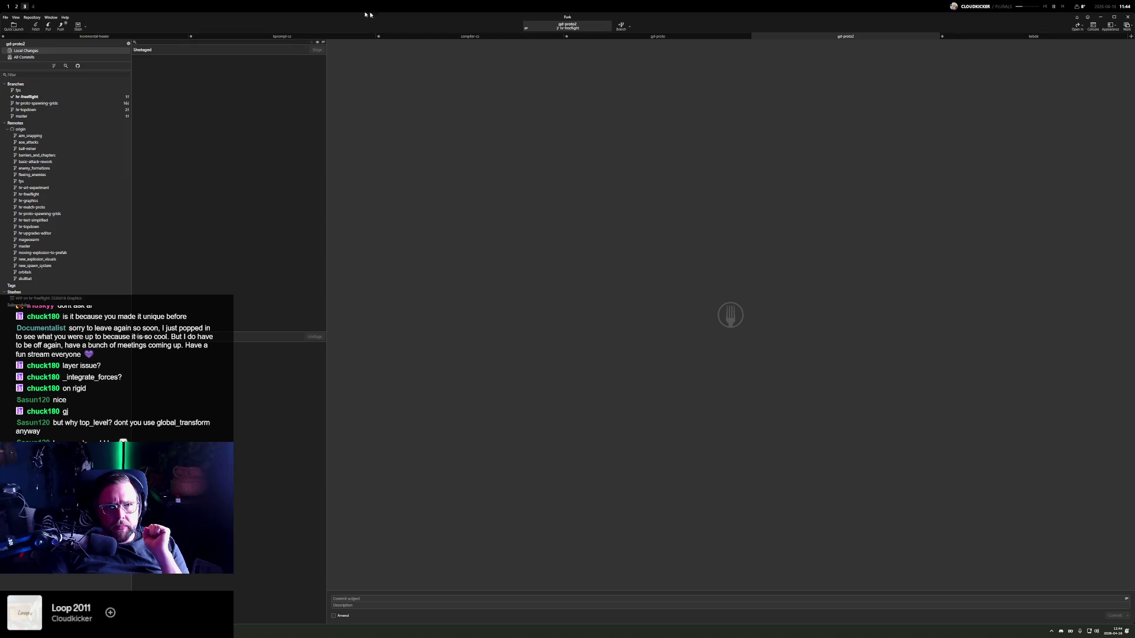
click(60, 26)
click(603, 342)
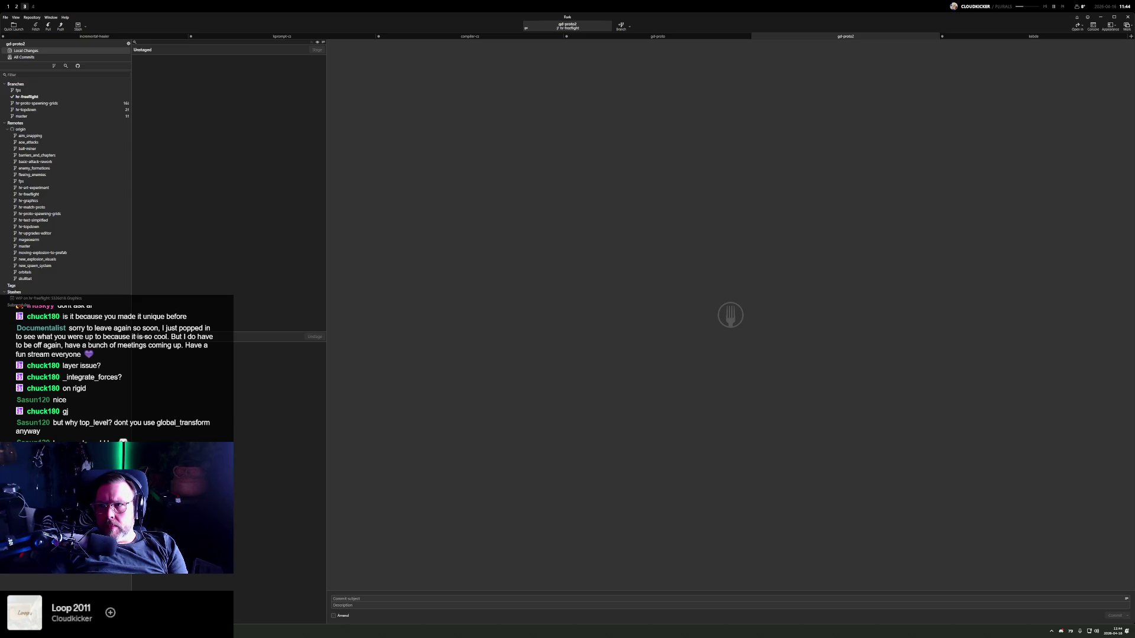
key(super+1)
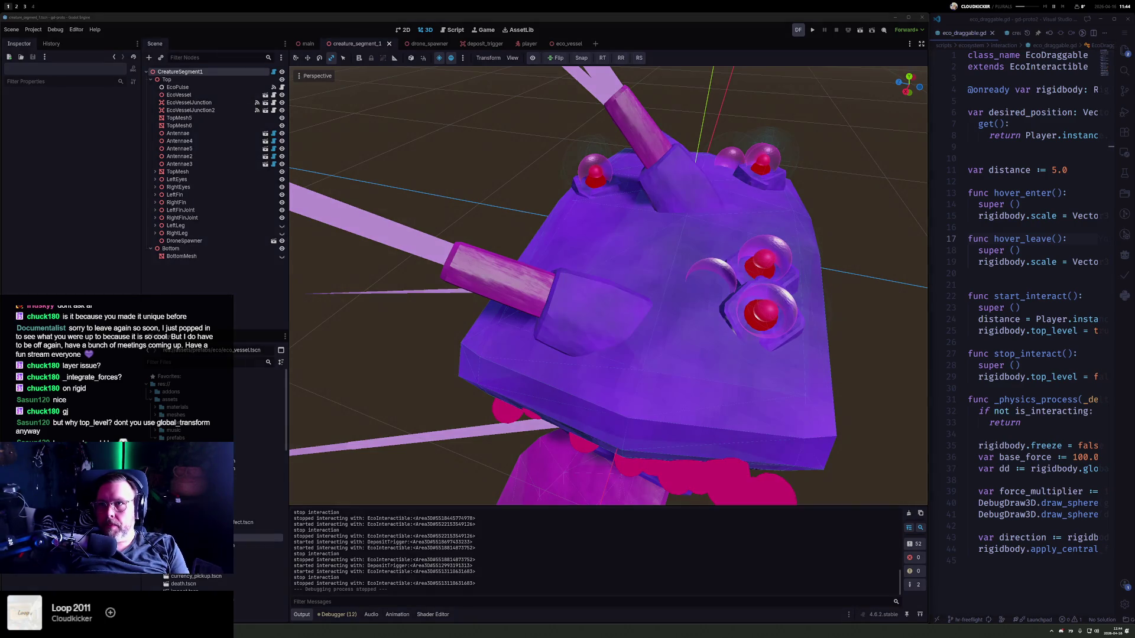
- Open the main scene in Godot, deselect Creature2, and show the TODAY todo list in widened VS Code
key(alt+3)
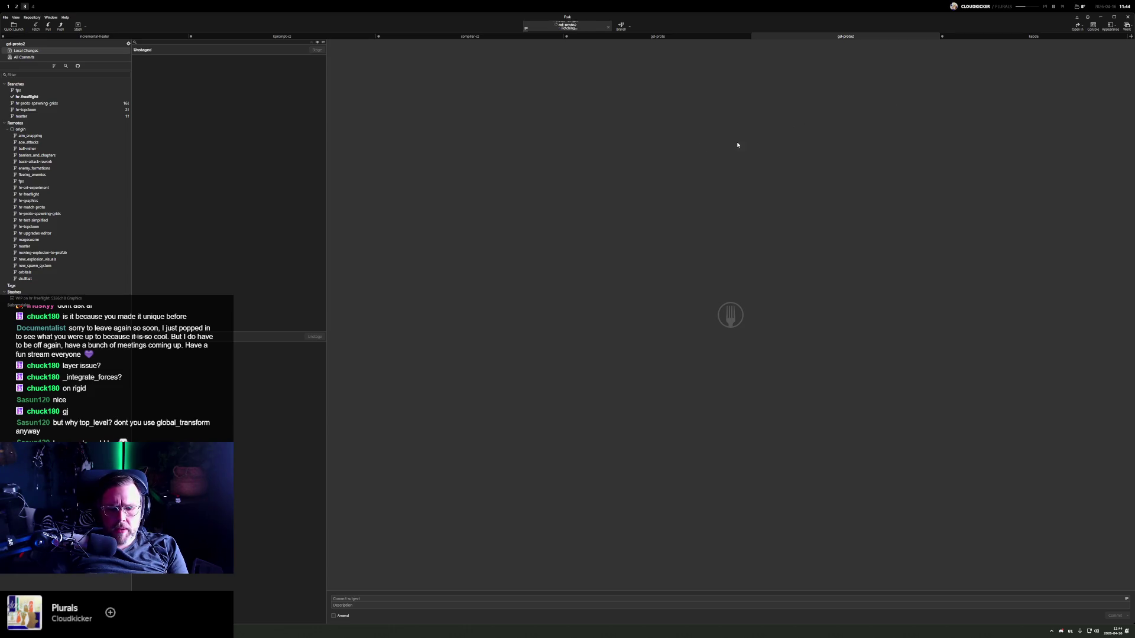
key(alt+1)
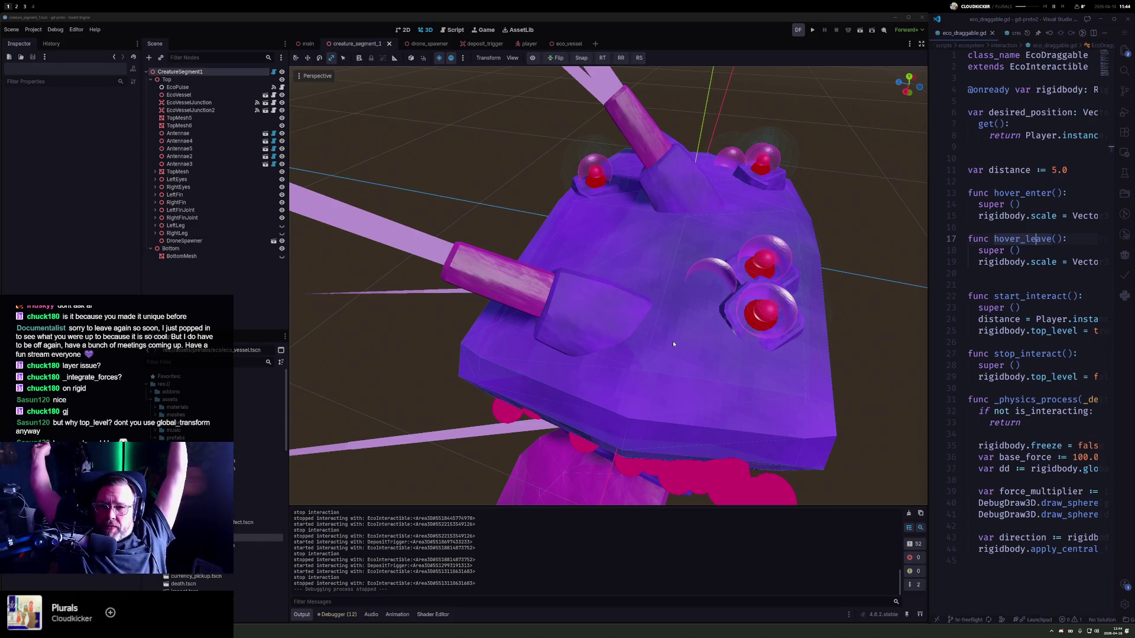
key(super+space)
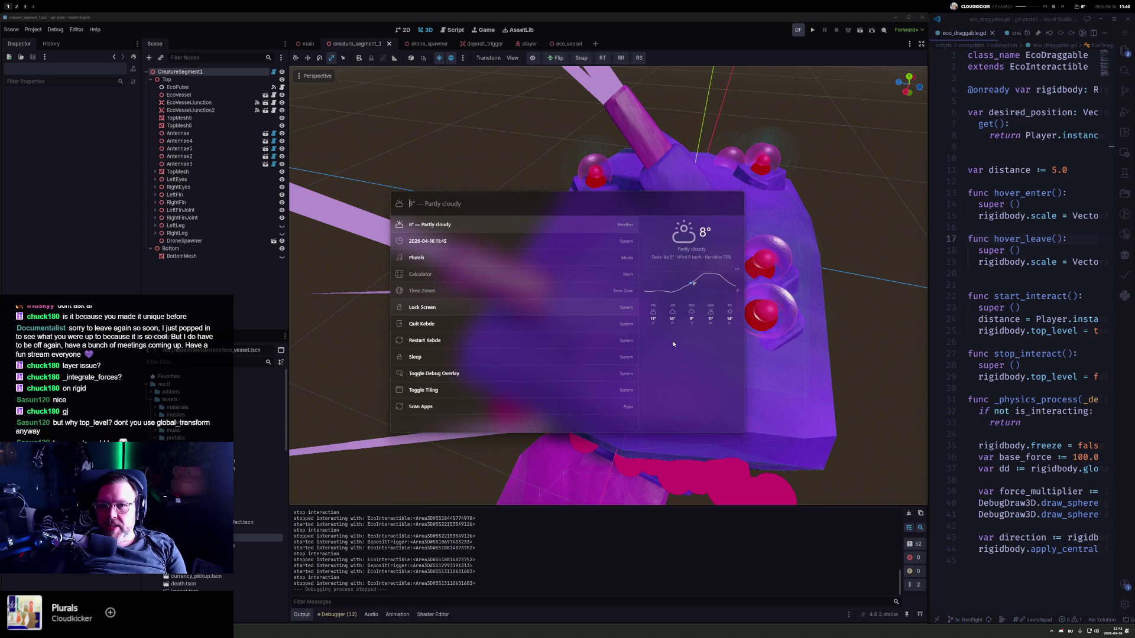
key(alt+4)
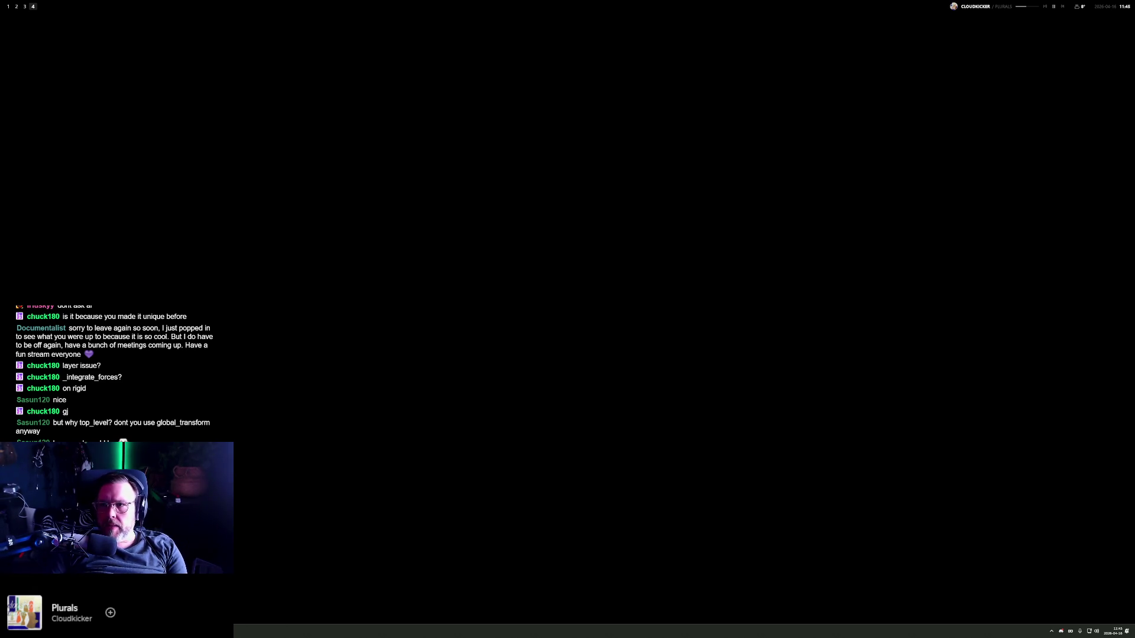
key(alt+1)
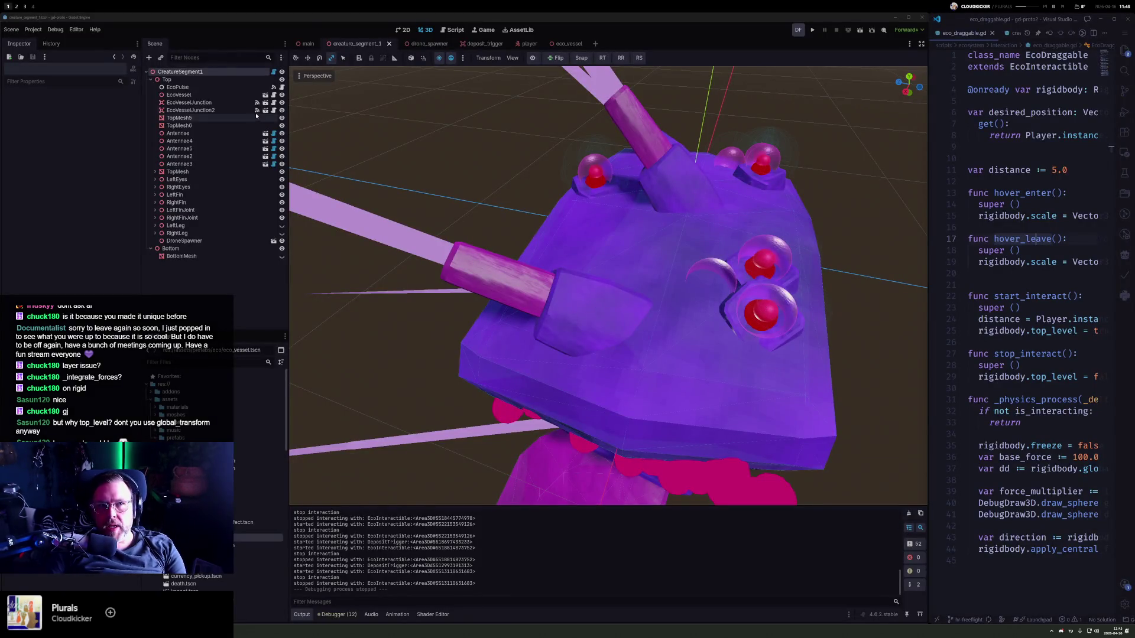
click(308, 43)
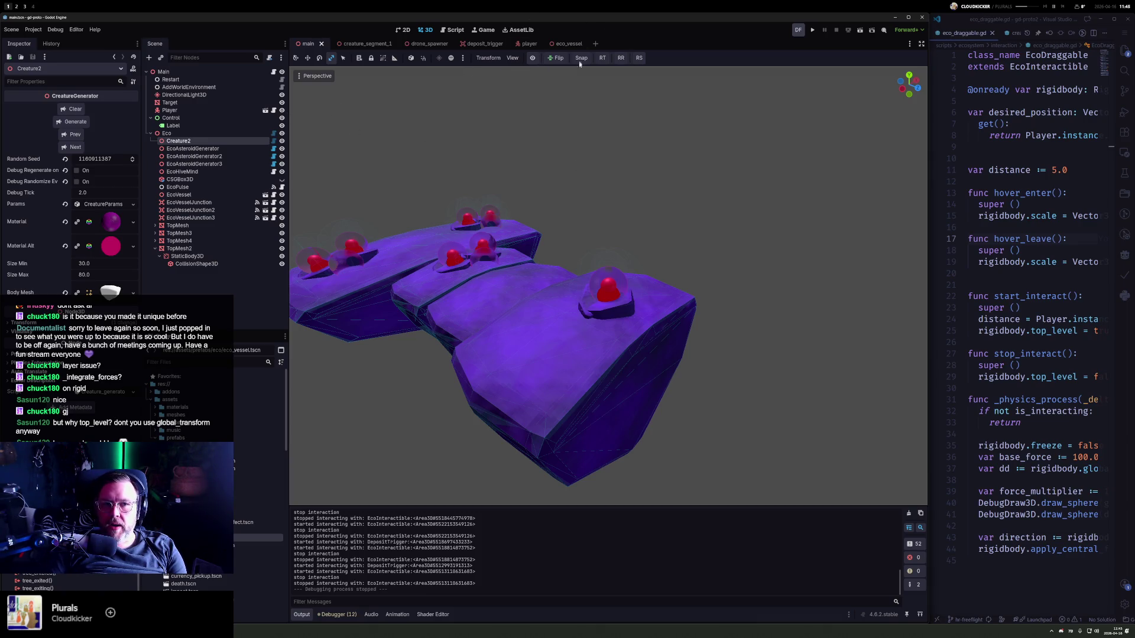
mouse_move(503, 148)
mouse_down()
mouse_move(448, 185)
mouse_move(616, 198)
mouse_move(521, 161)
mouse_move(696, 153)
mouse_up()
click(659, 147)
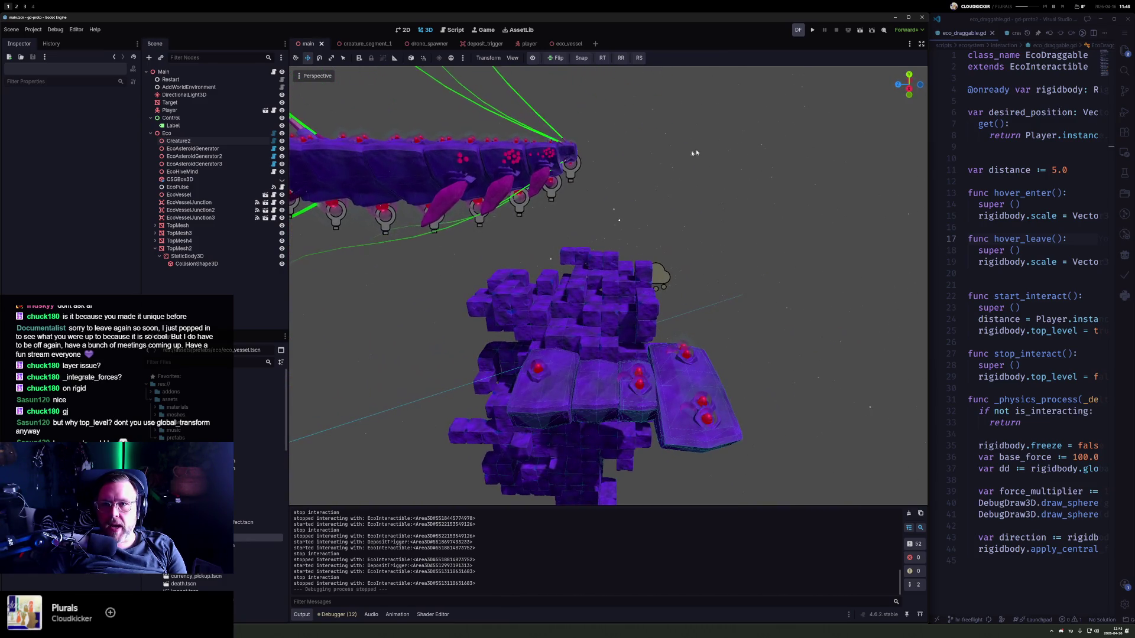
click(702, 67)
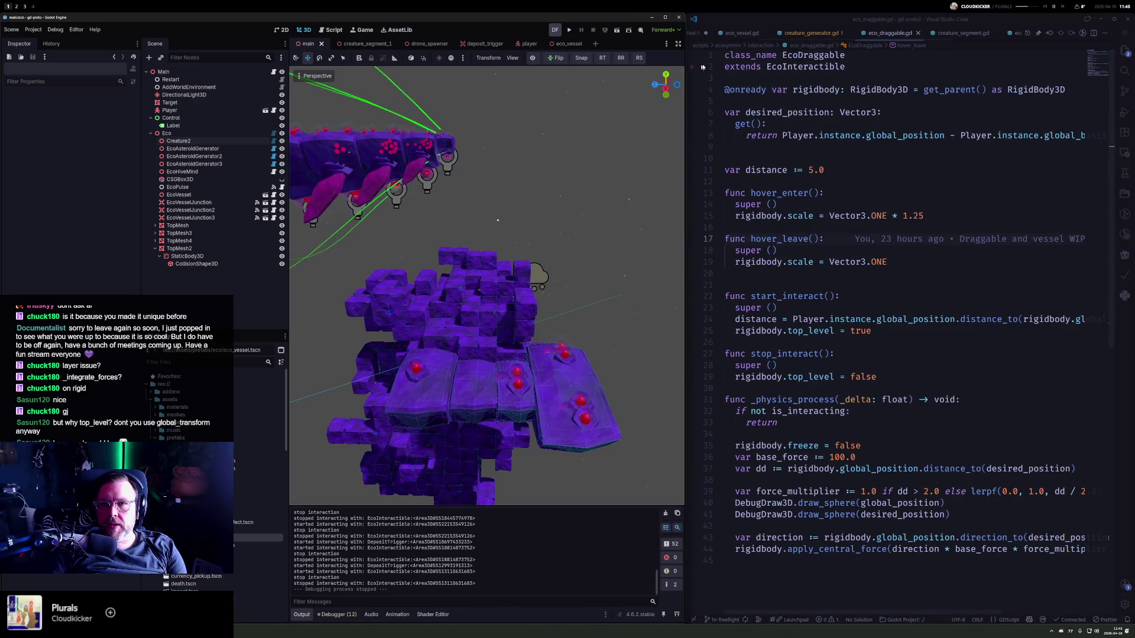
click(698, 32)
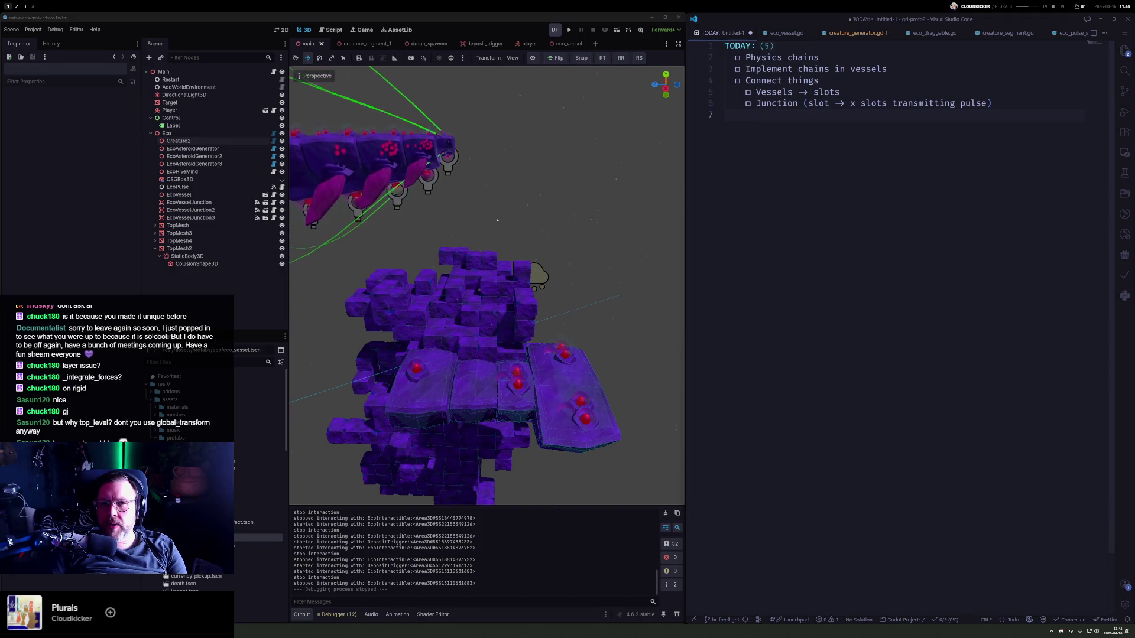
- Mark the Vessels → slots, Junction and Connect things todo items as done
drag(744, 58, 823, 59)
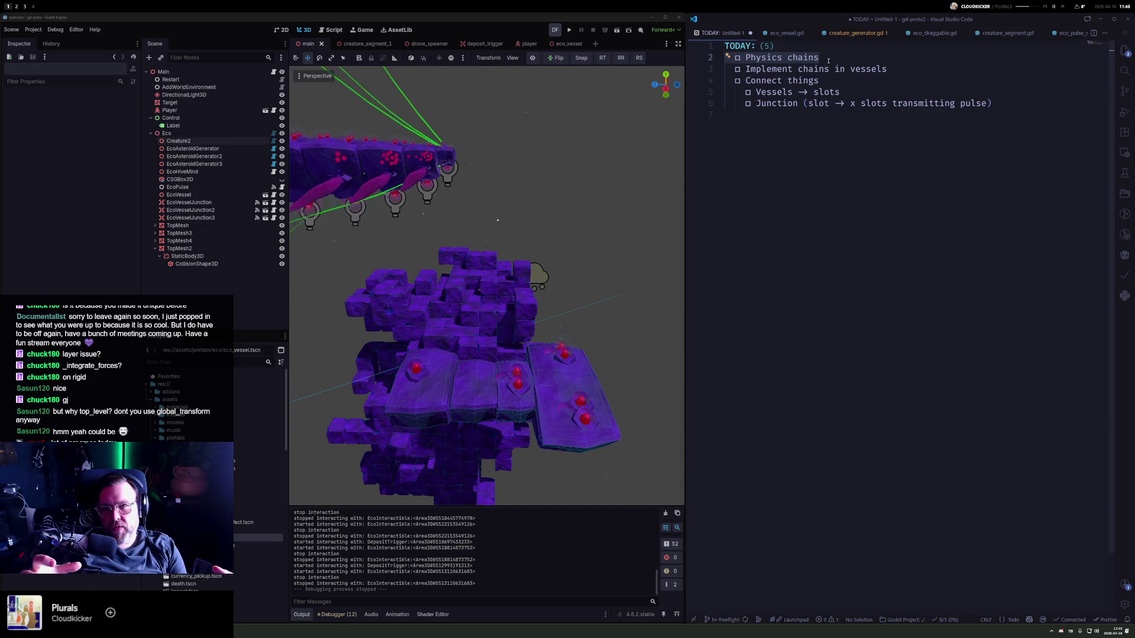
drag(799, 103, 788, 93)
key(alt+d)
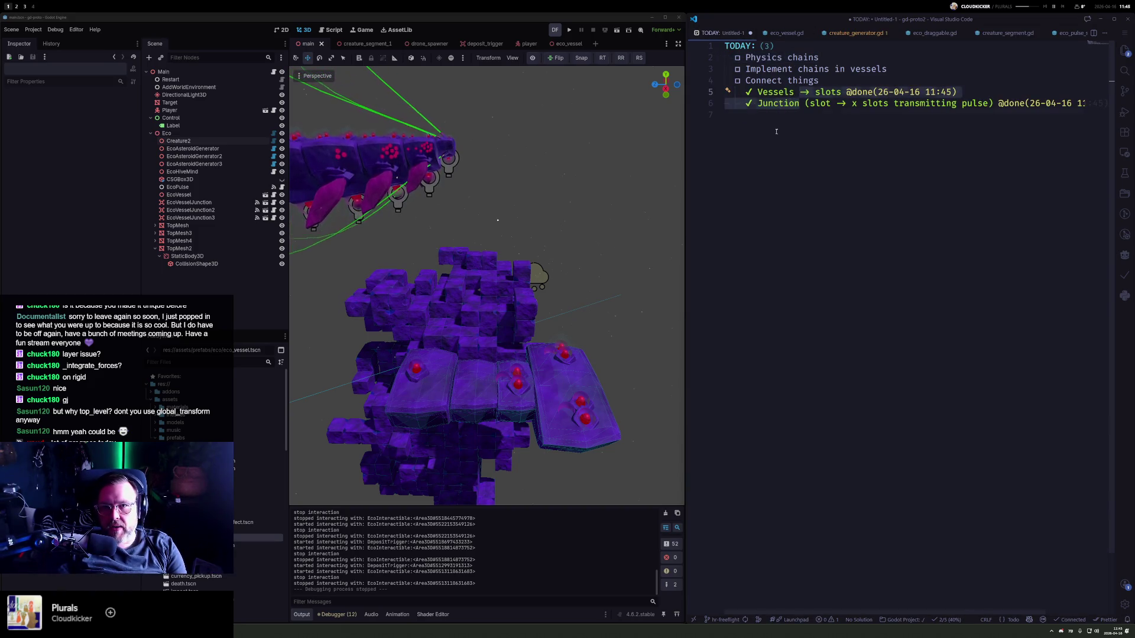
click(776, 131)
click(764, 81)
key(alt+d)
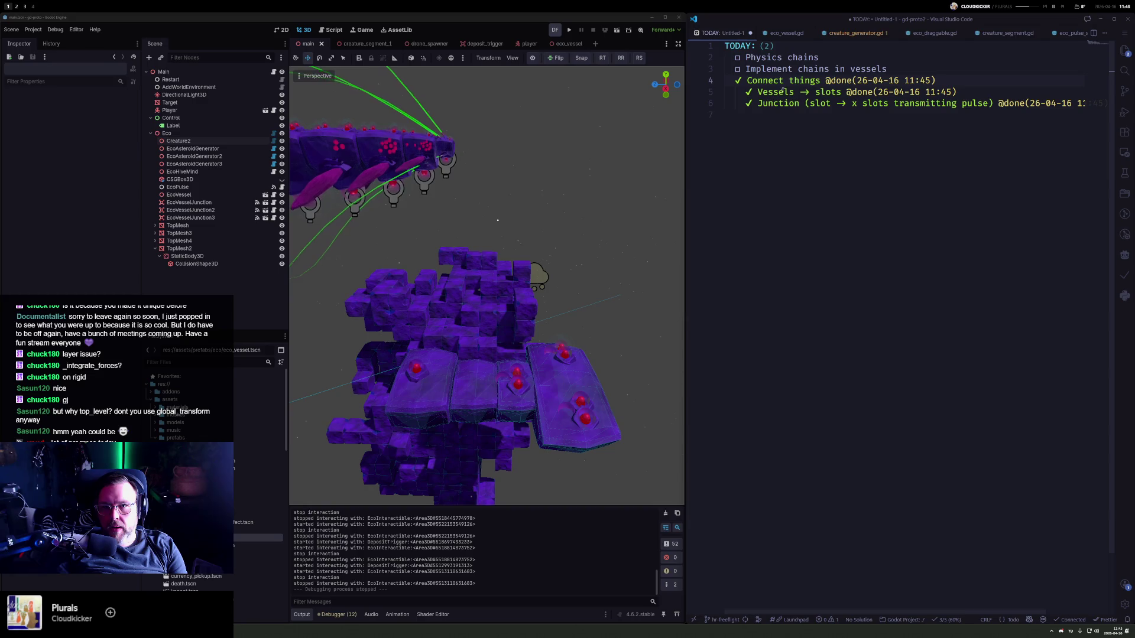
- Add a new unchecked todo item reading 'Pump up a worker bubble'
click(896, 73)
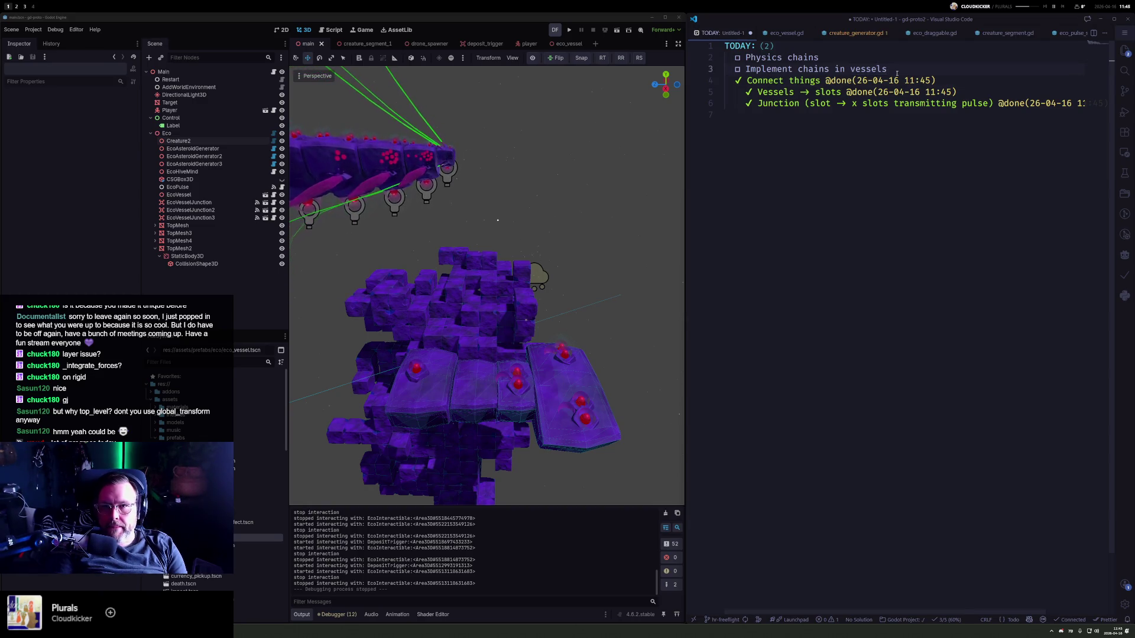
key(alt)
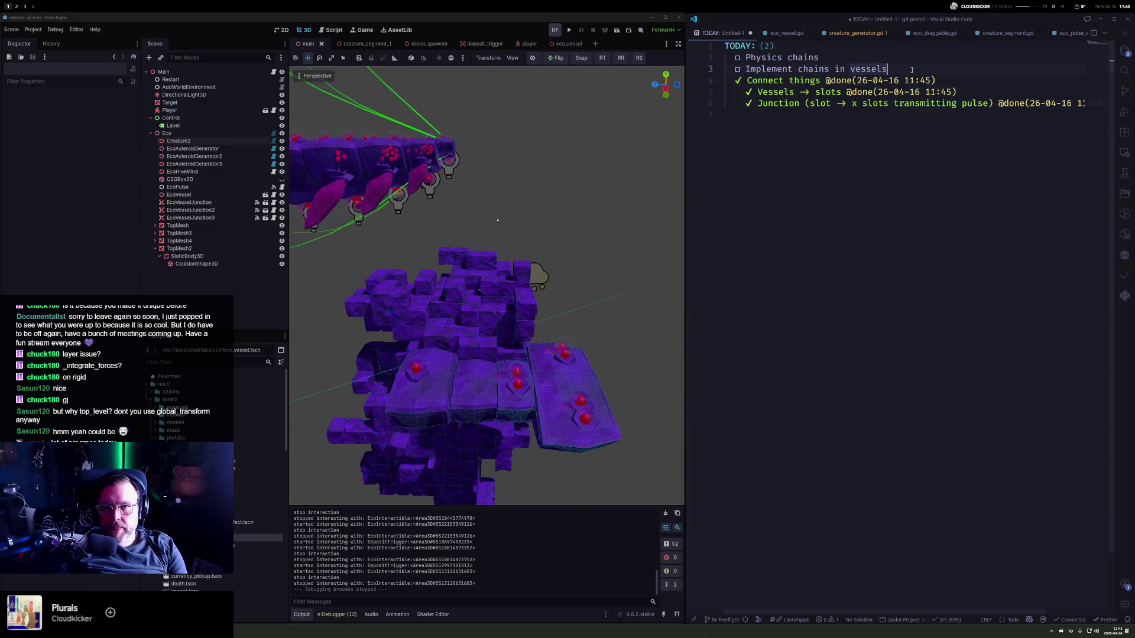
key(Return)
key(Return)
key(ctrl+Return)
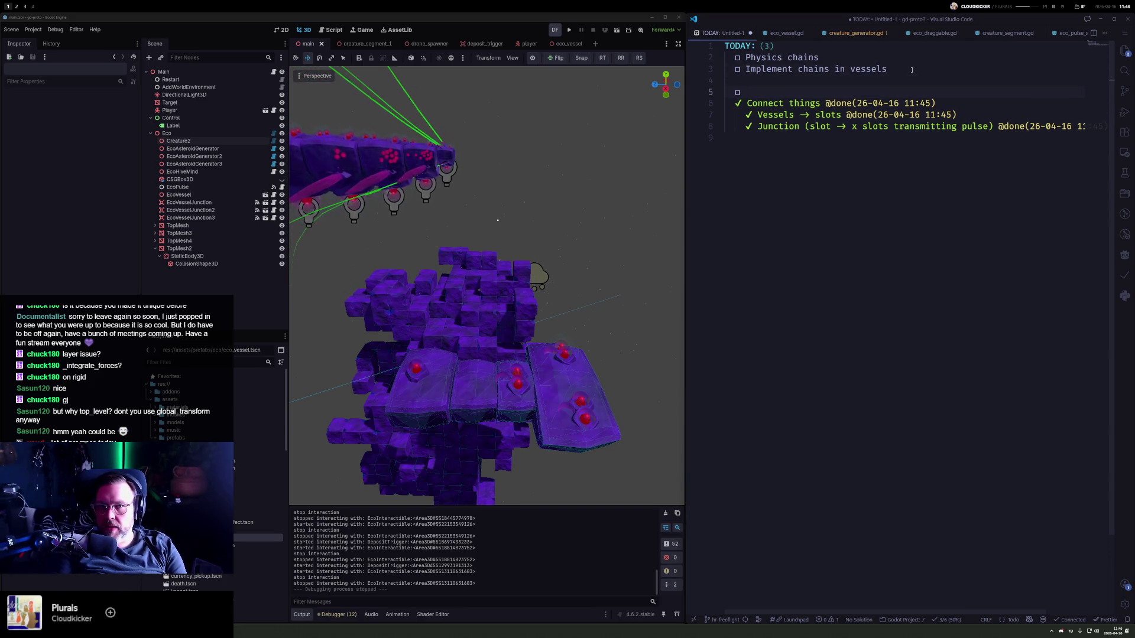
text(Cr)
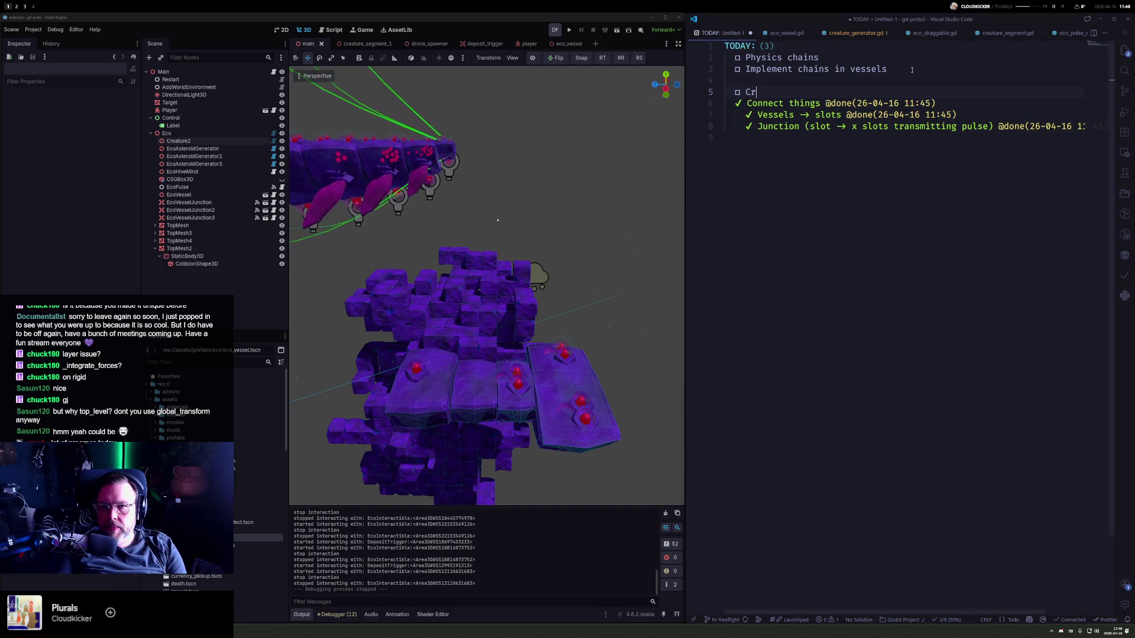
key(BackSpace)
key(BackSpace)
text(Pump up a)
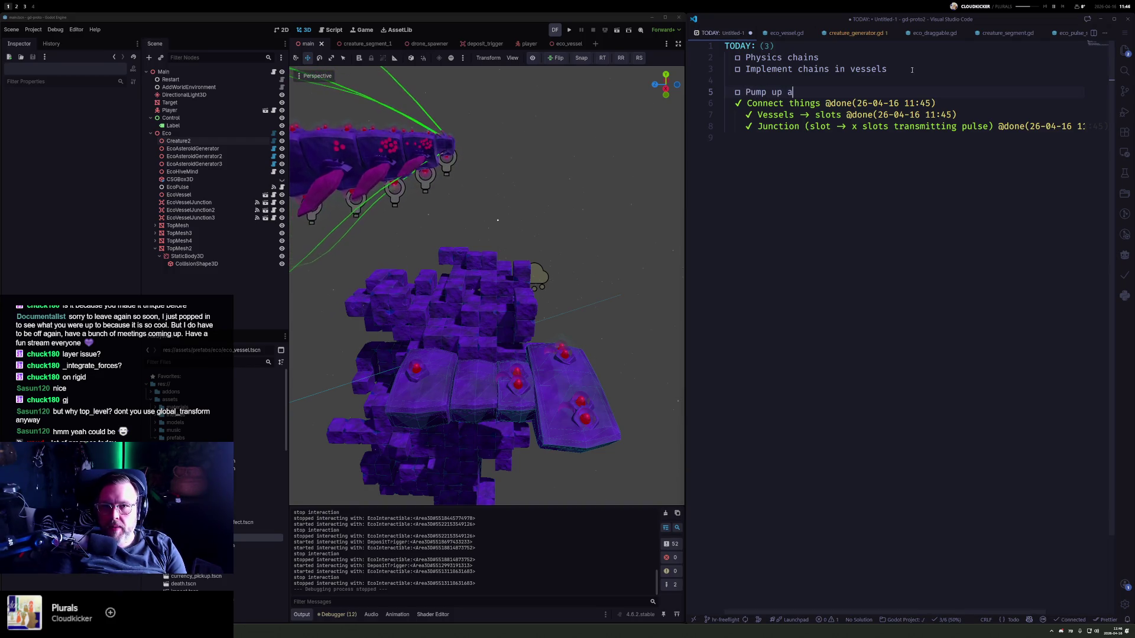
text( worke)
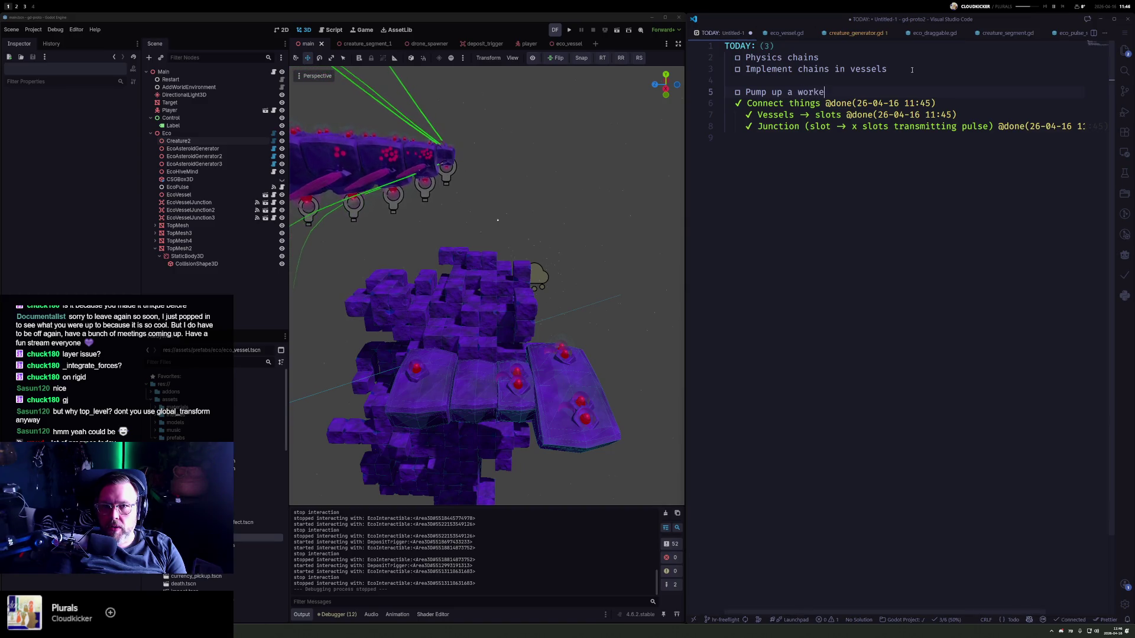
text(r)
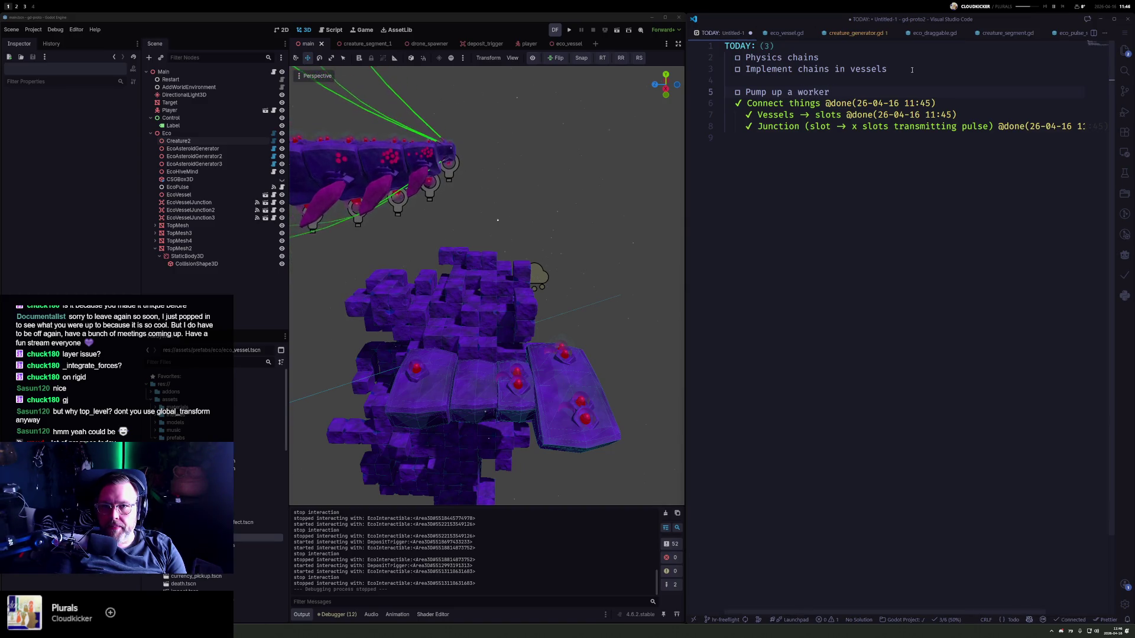
text( bubble)
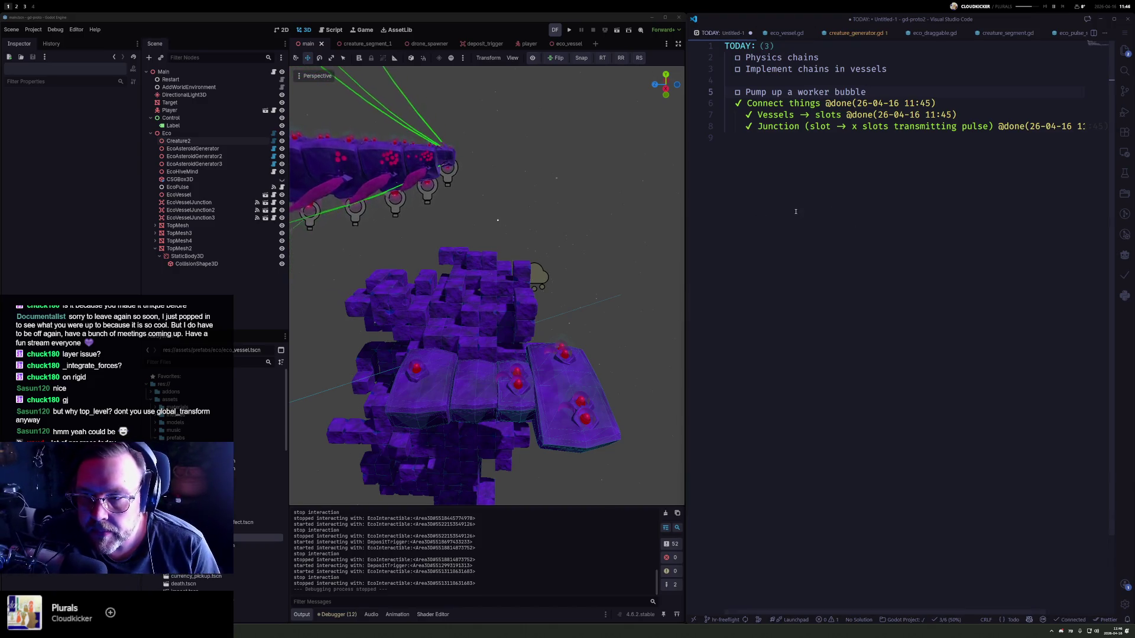
- In the browser, play the trailer on Steam's Wild Growth store page
key(super+2)
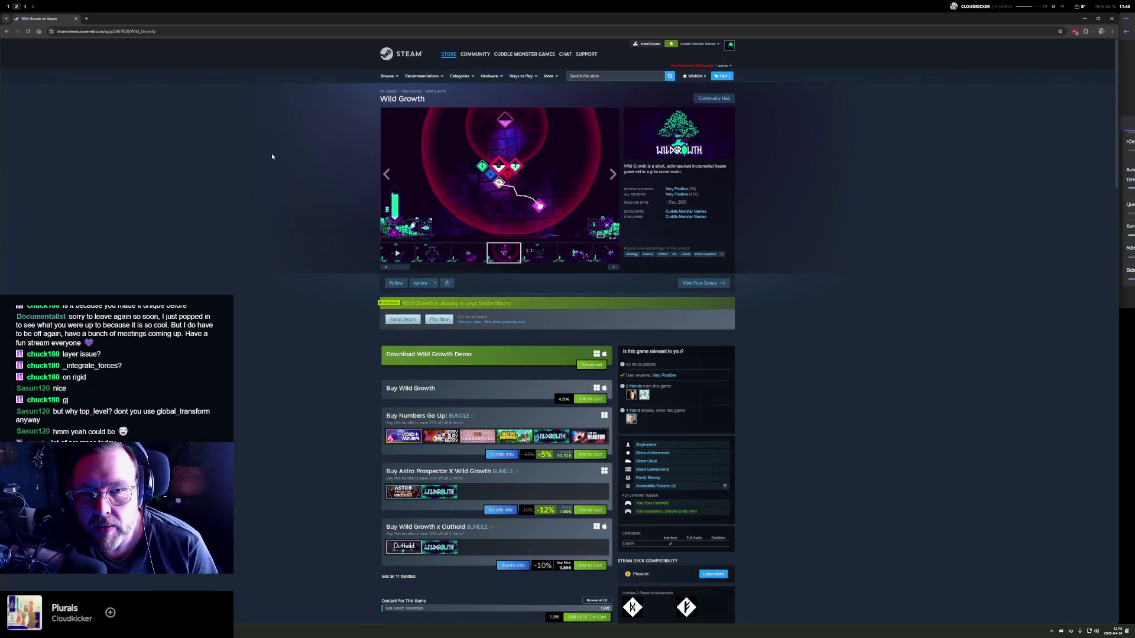
scroll(328, 258, up, 5)
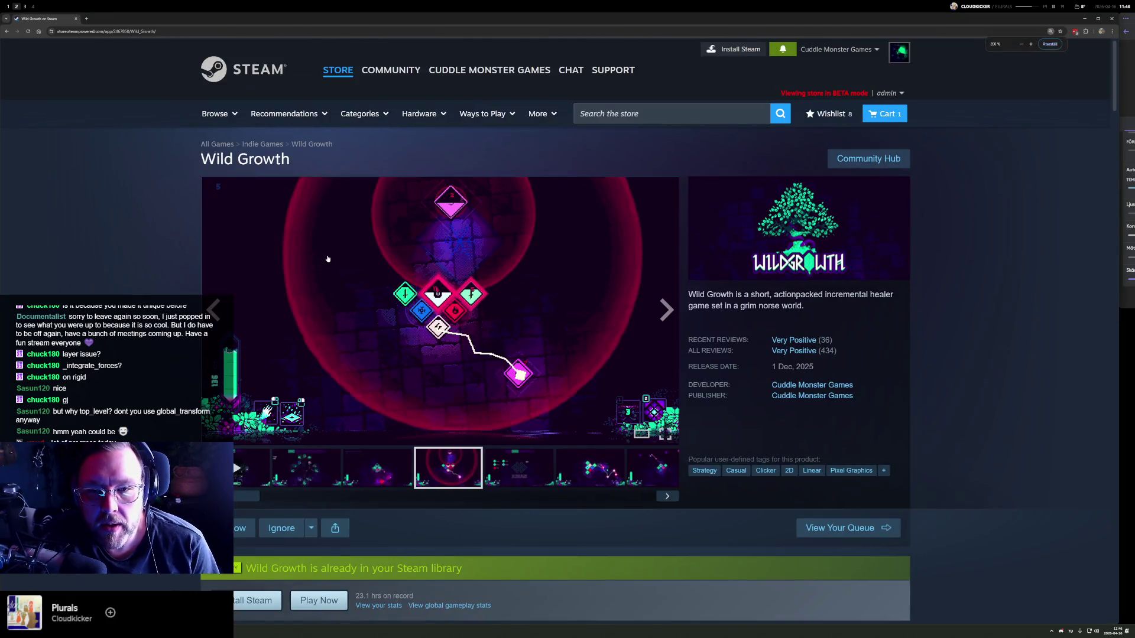
click(243, 457)
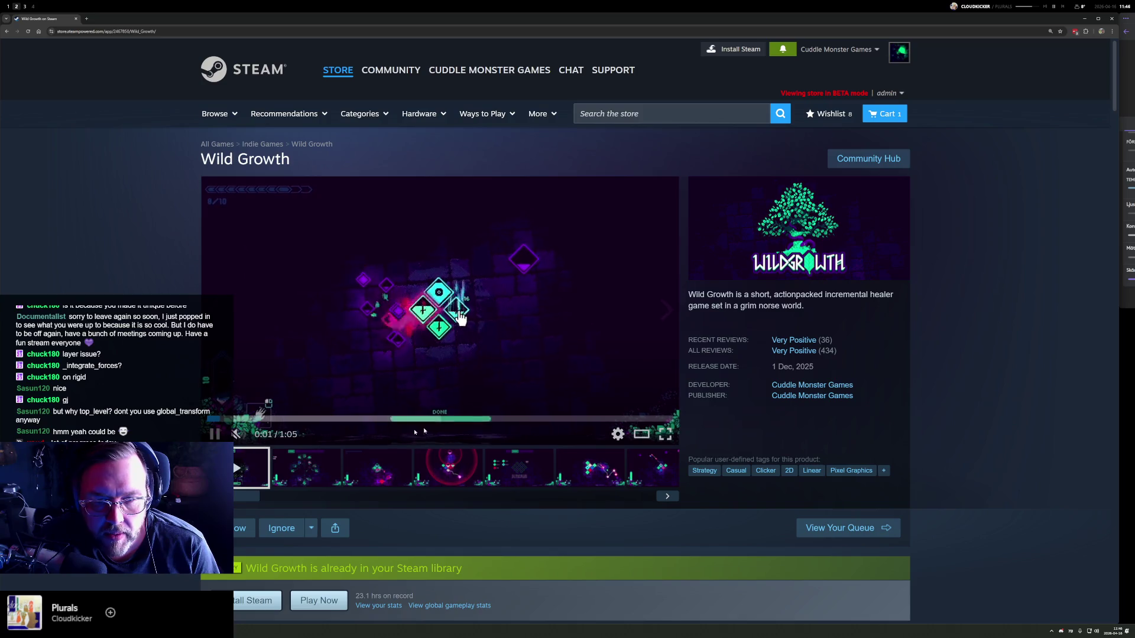